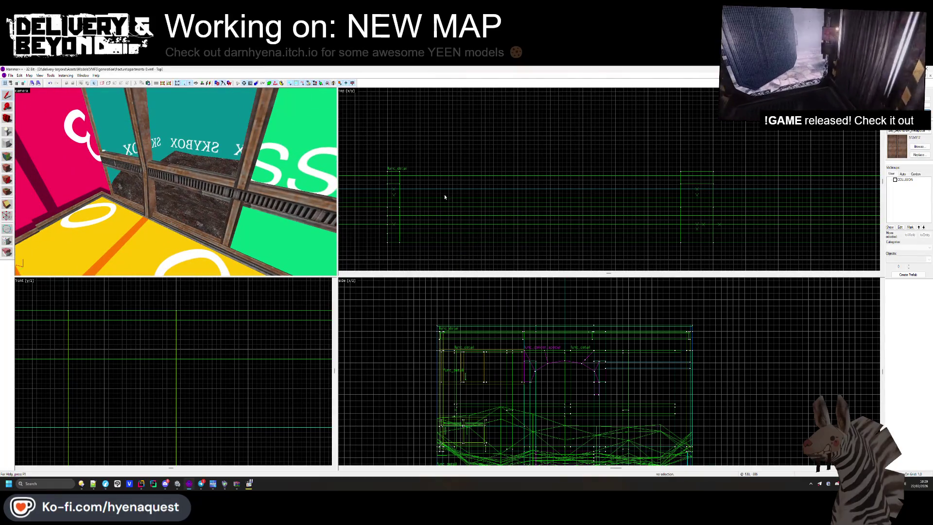
Step: Add a second frame brush and slide the selected post toward the far end of the glass wall
key("z")
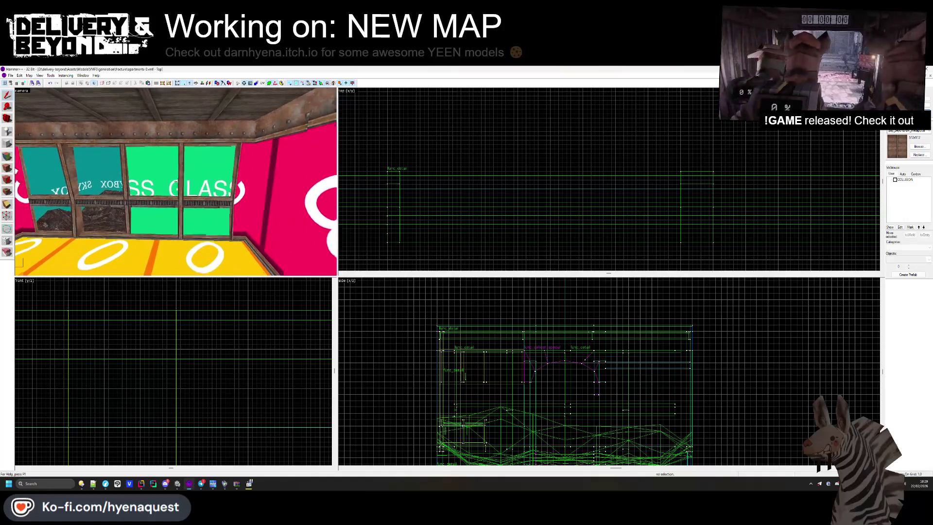
key("w")
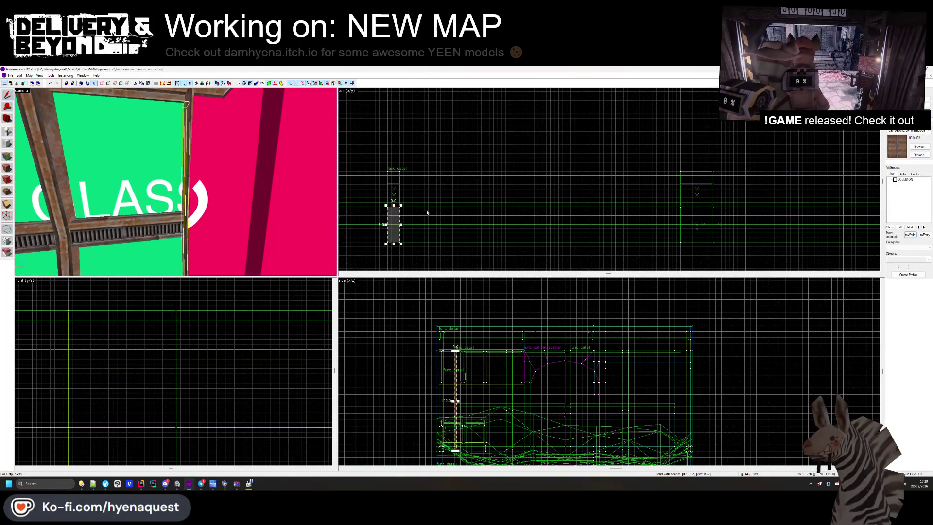
left_click(184, 182, "ctrl")
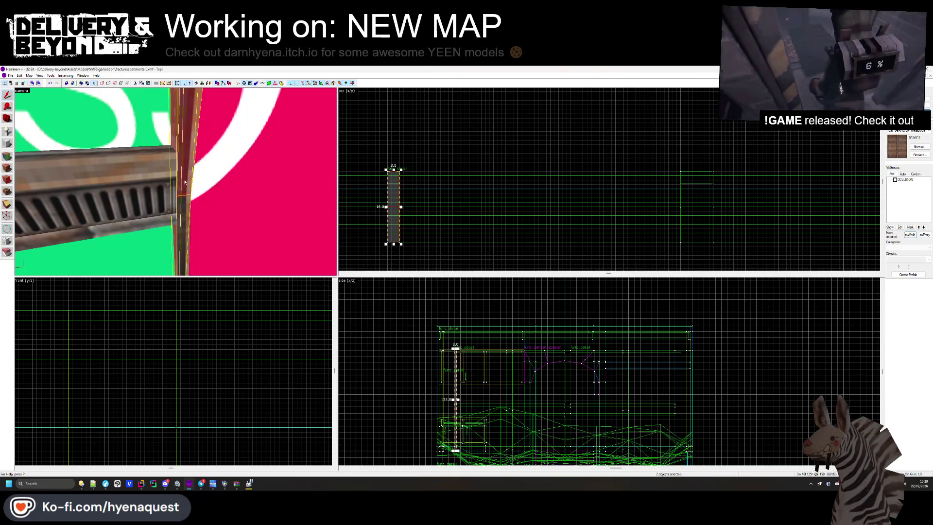
scroll(368, 212, "down", 5)
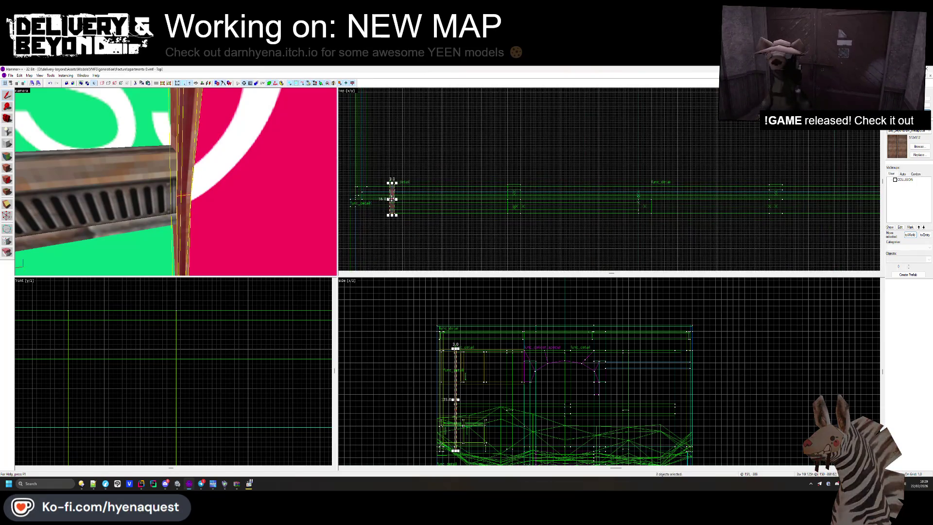
left_click_drag(409, 182, 632, 192)
scroll(671, 204, "up", 3)
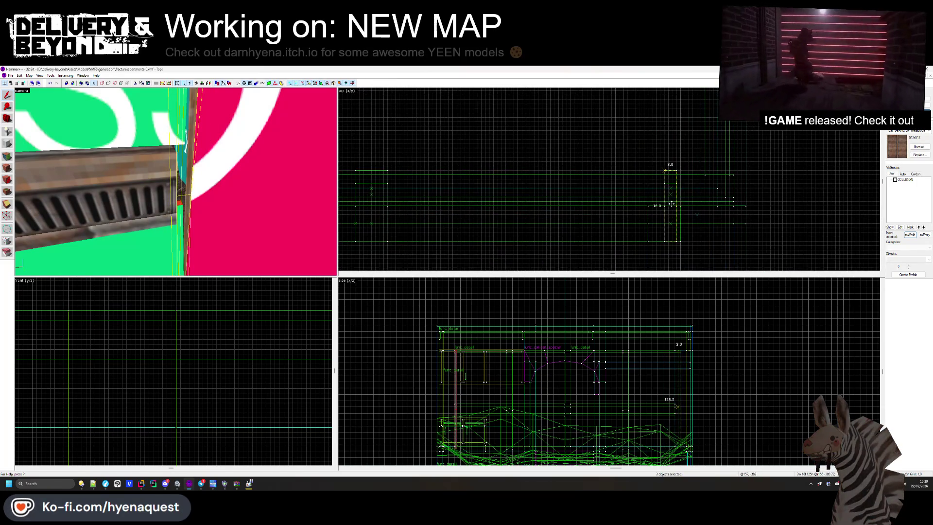
Step: Shift the moved post leftward and rotate it to lie horizontally along the wall
left_click(674, 204)
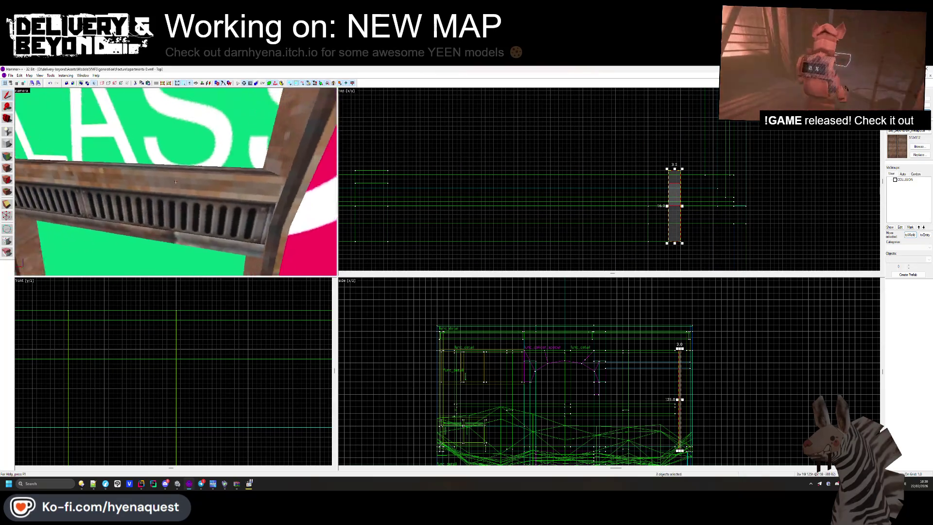
left_click_drag(182, 88, 175, 182)
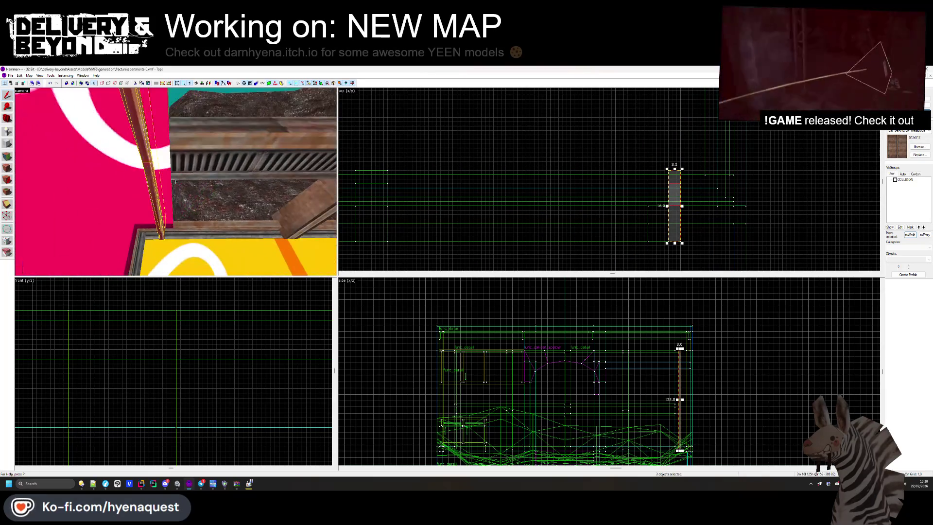
scroll(673, 194, "up", 2)
left_click_drag(685, 196, 622, 195)
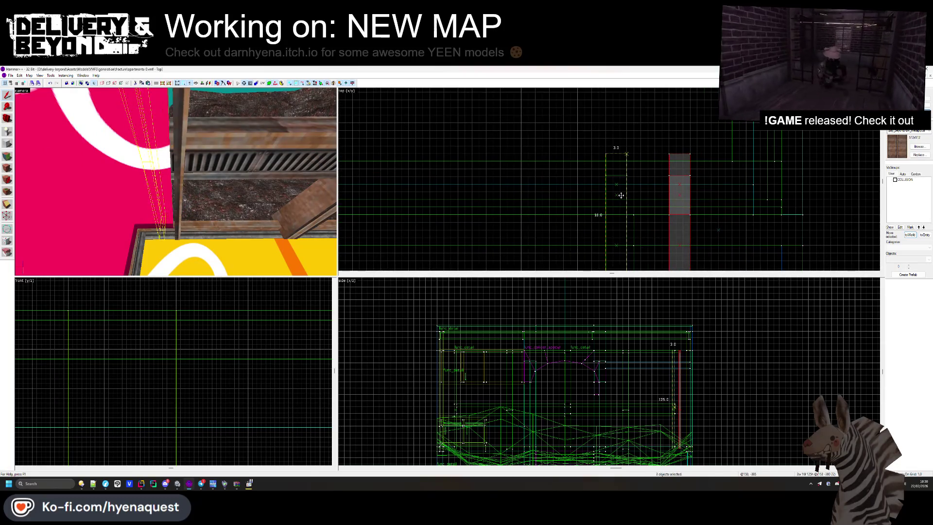
left_click_drag(648, 159, 623, 218)
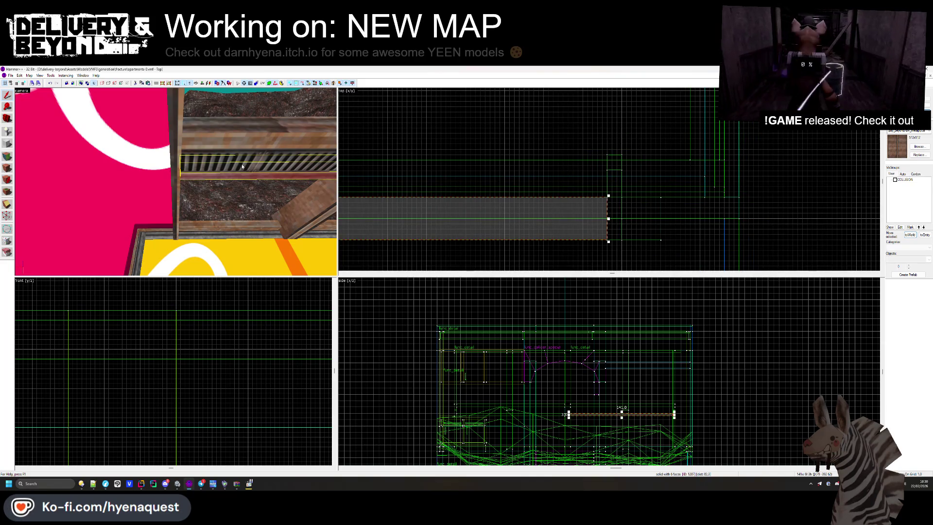
Step: Check another frame brush and the upper beam, then clear the selection
left_click(606, 212)
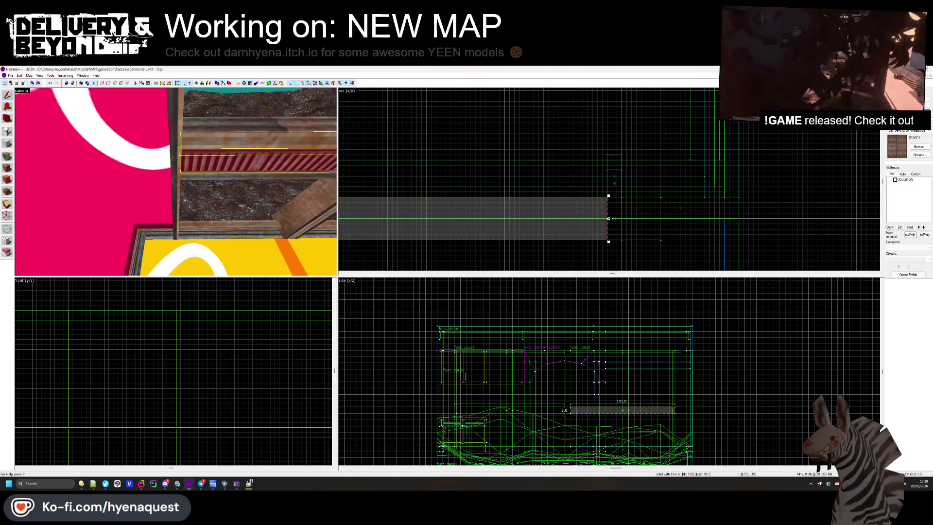
left_click(259, 131)
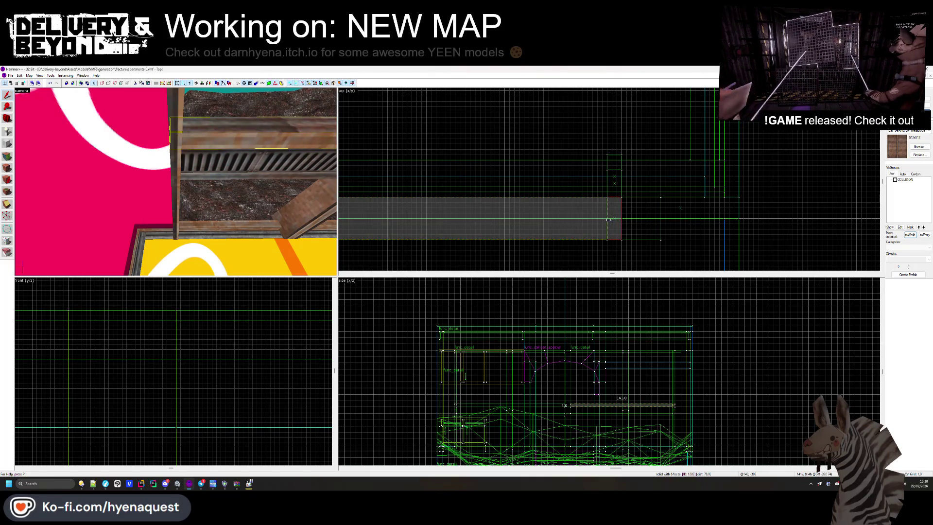
key("Escape")
left_click_drag(204, 194, 176, 181)
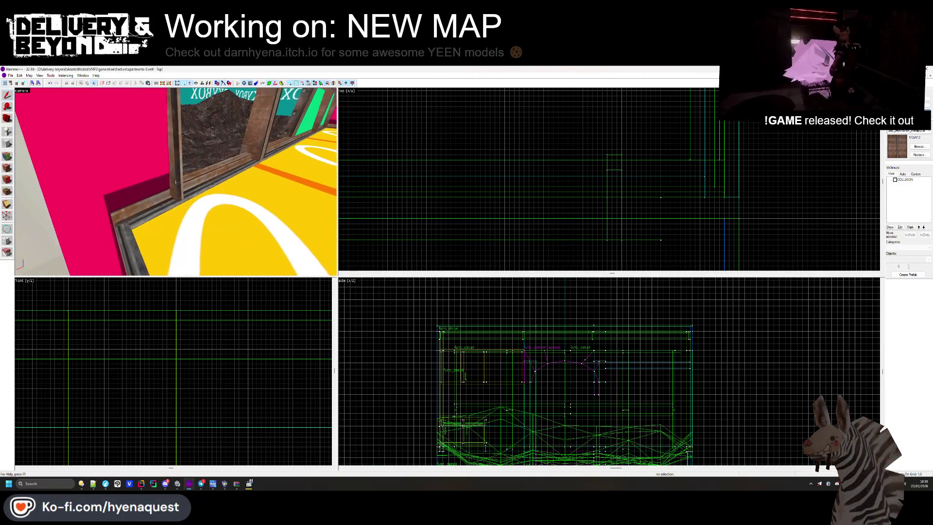
left_click(176, 182)
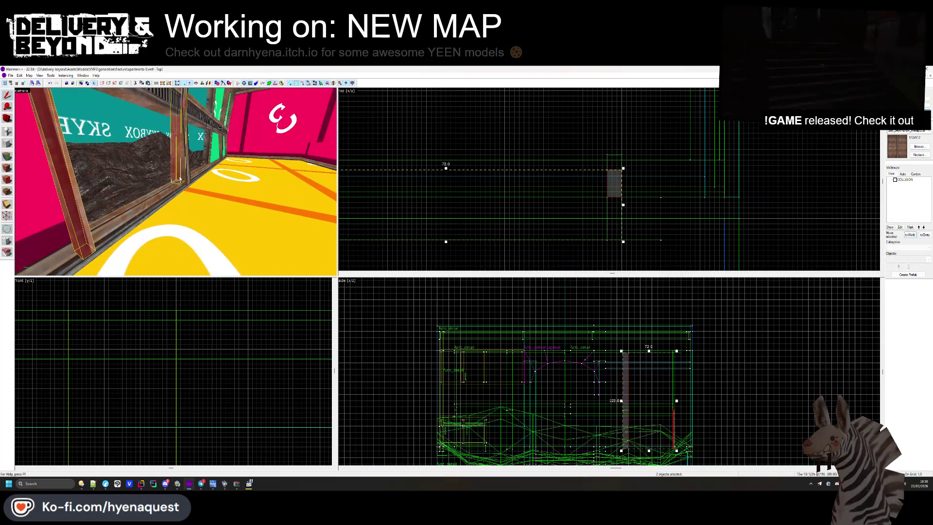
left_click(186, 176)
key("z")
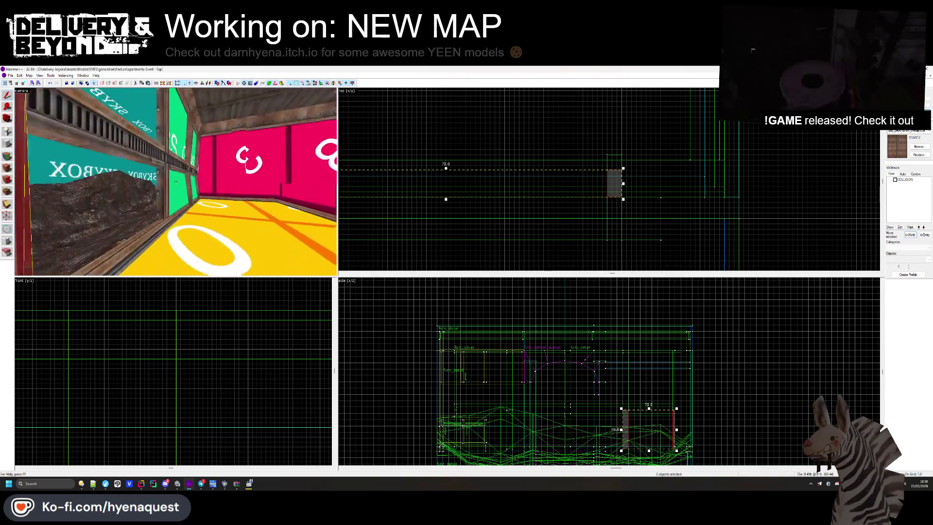
left_click_drag(176, 182, 193, 183)
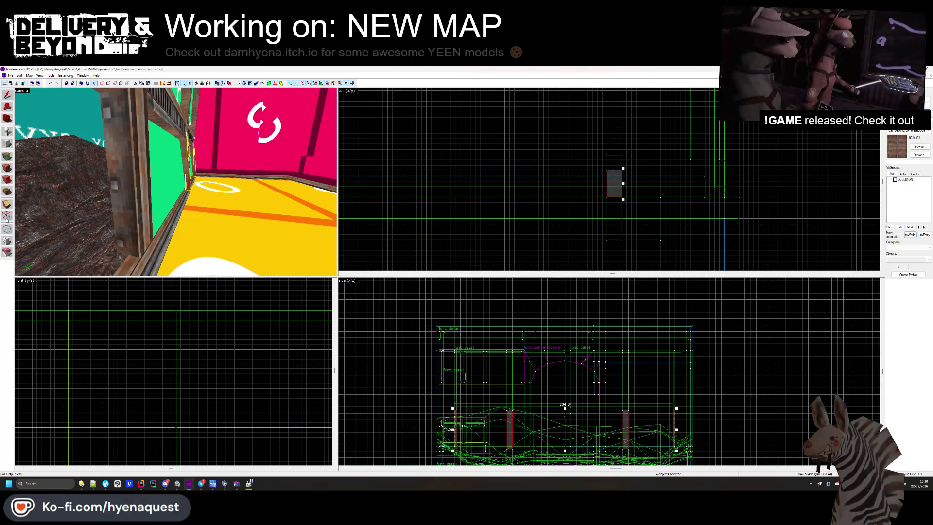
scroll(440, 360, "down", 1)
scroll(175, 389, "down", 5)
scroll(191, 396, "up", 3)
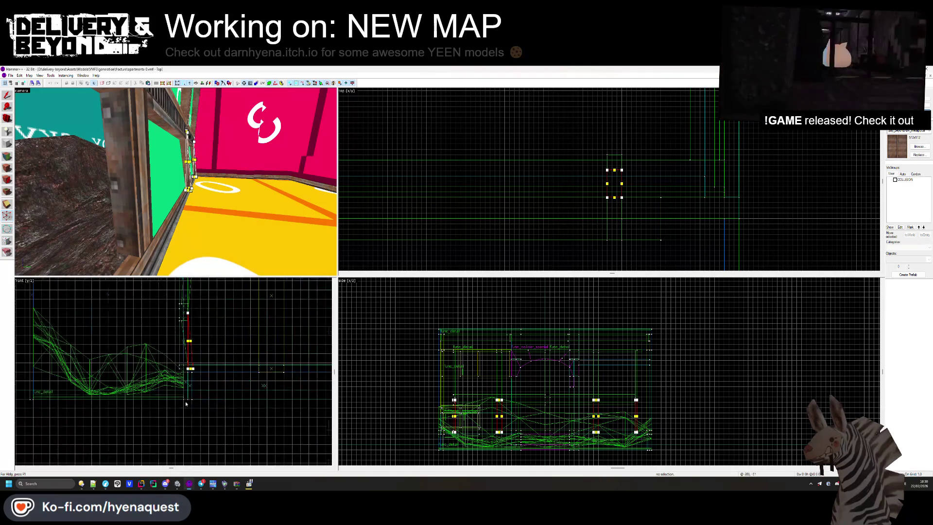
scroll(192, 396, "up", 3)
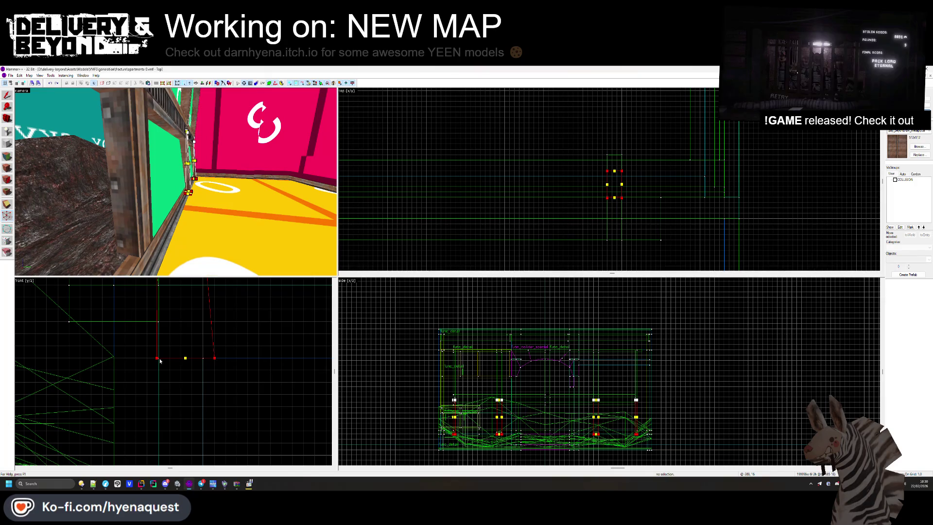
scroll(161, 379, "down", 4)
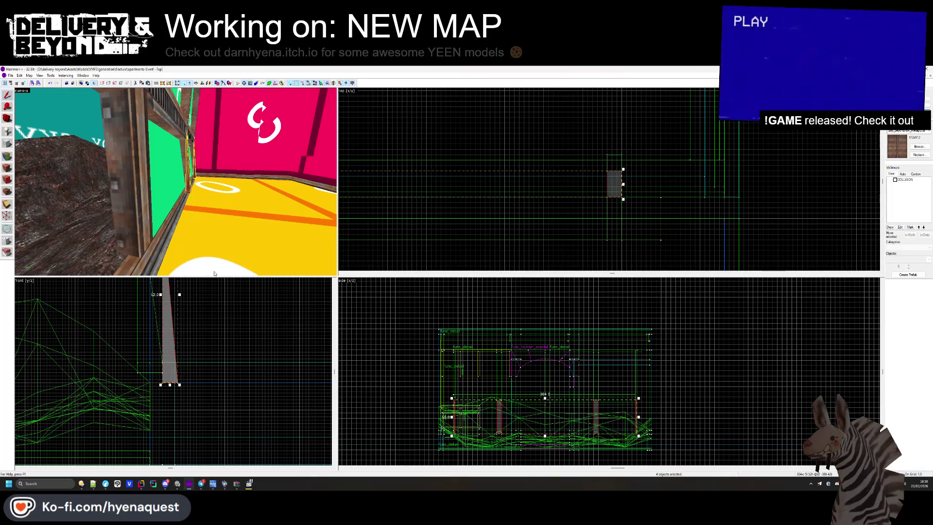
key("Escape")
key("z")
key("w")
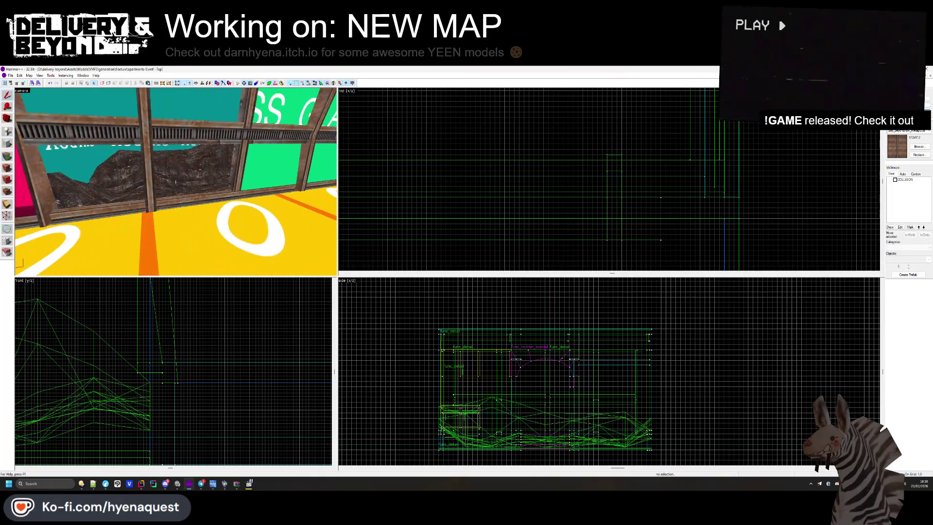
Step: Select both glass brushes and stretch them sideways to 298 units across more panes
key("z")
left_click(244, 169)
left_click(243, 170, "ctrl")
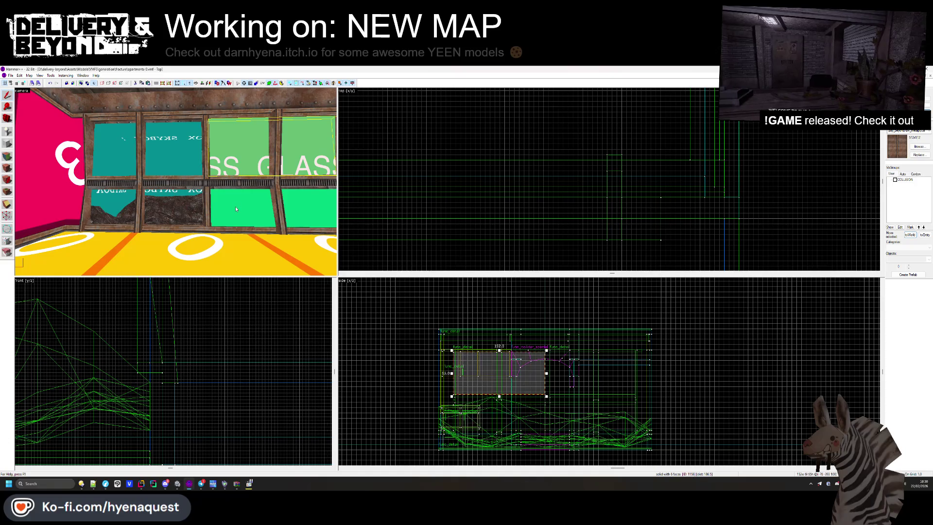
key("ctrl+shift+e")
scroll(488, 195, "up", 3)
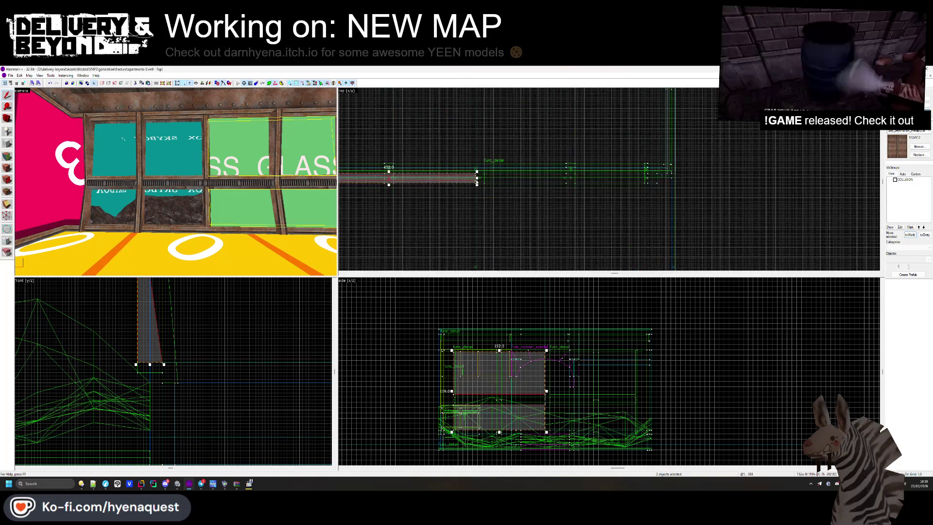
left_click_drag(481, 177, 680, 174)
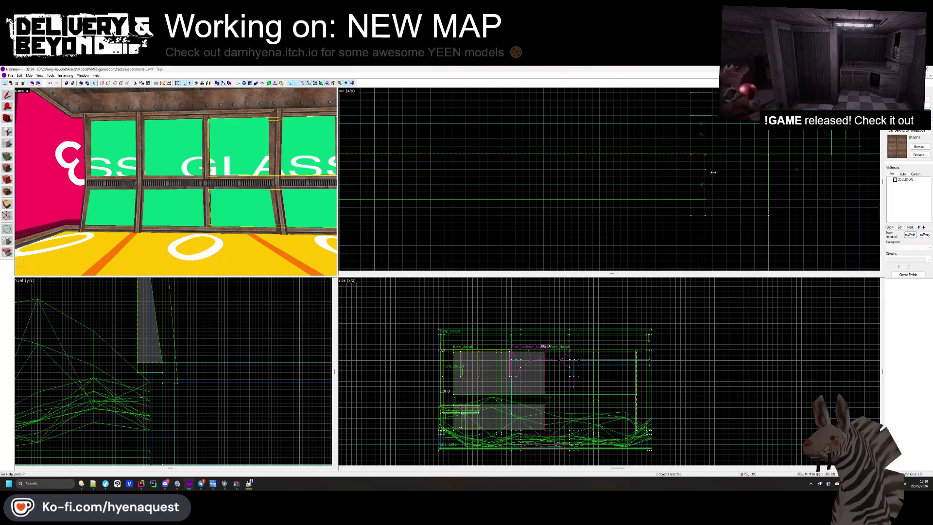
key("Escape")
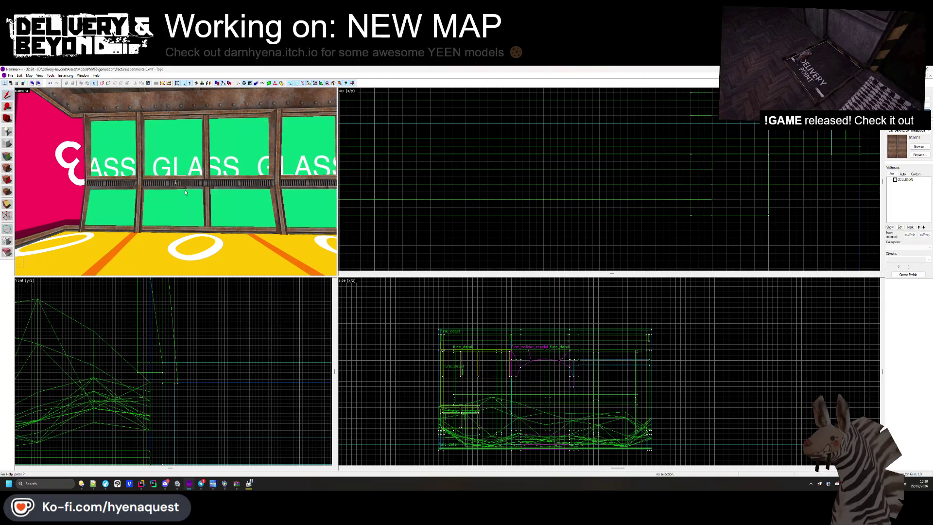
Step: Inspect the widened GLASS panels up close, then select the vertical post and red vent rail
key("z")
key("w")
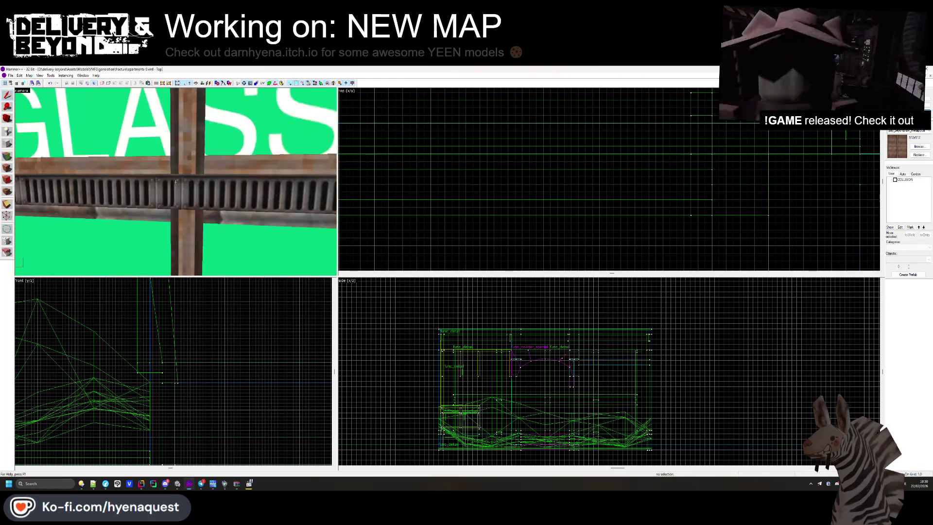
key("s")
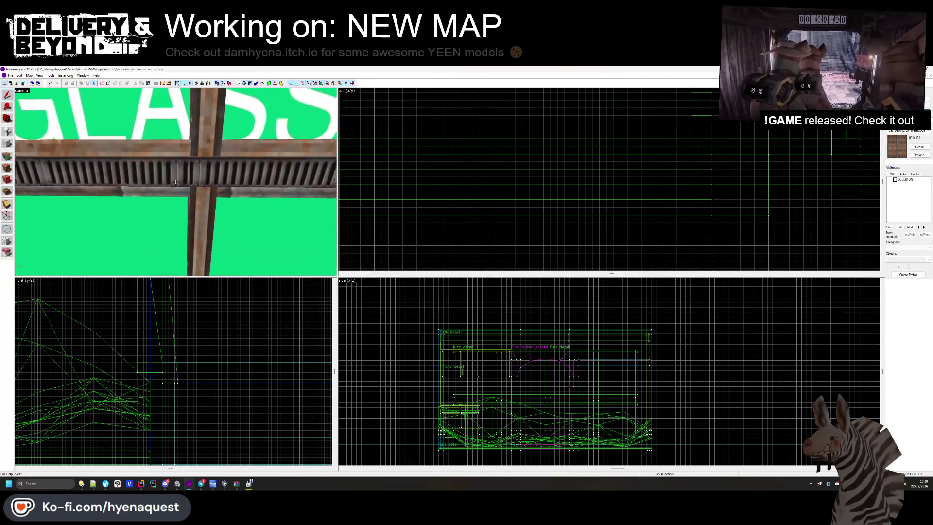
key("z")
left_click(205, 202)
left_click(218, 130)
scroll(462, 168, "up", 3)
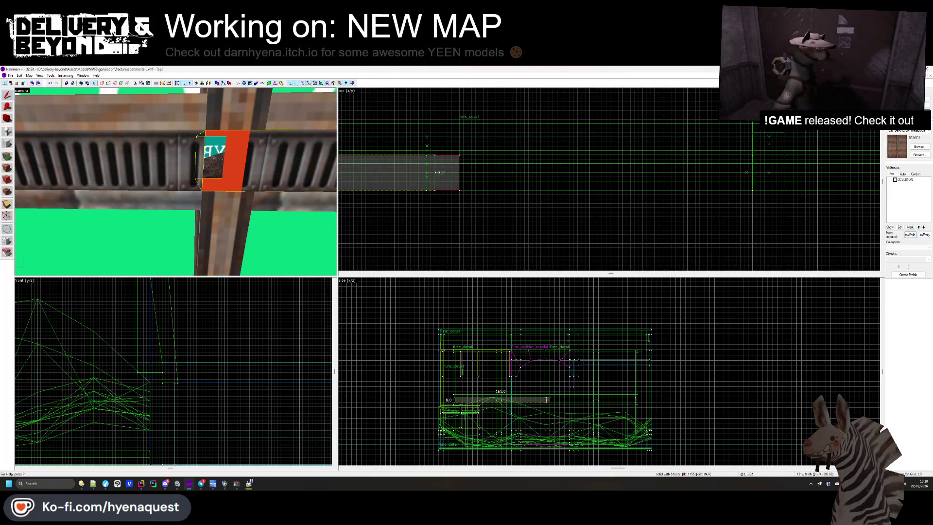
Step: Clear the vent rail selection and close the Face Edit Sheet
left_click(355, 217)
key("z")
scroll(176, 182, "up", 5)
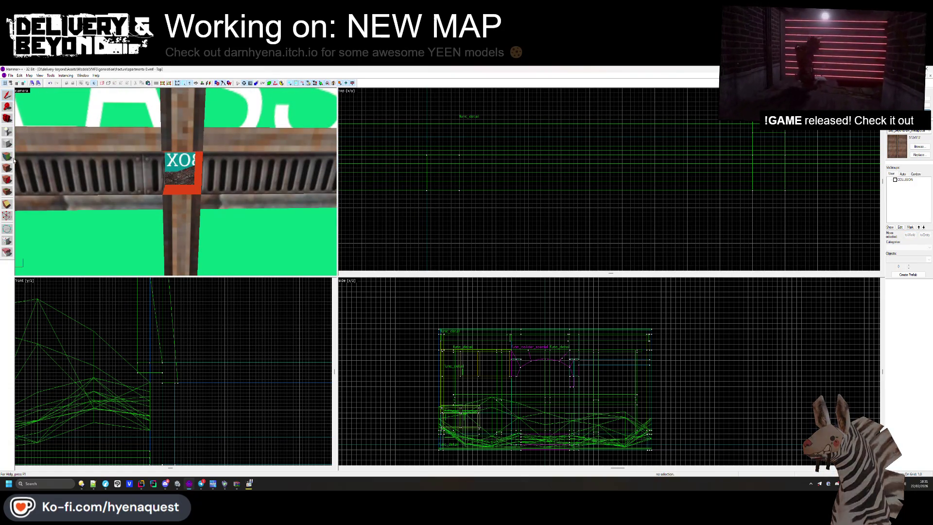
key("shift+a")
scroll(163, 171, "down", 10)
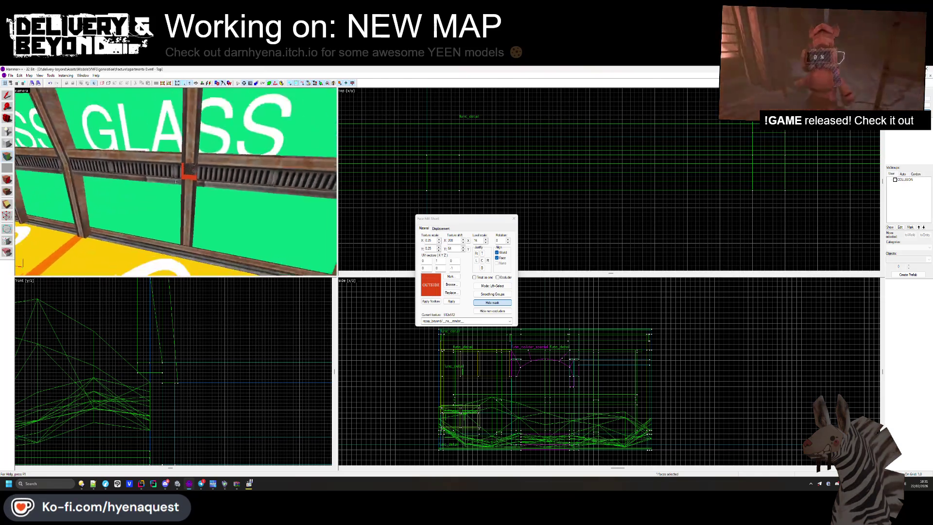
scroll(175, 181, "up", 5)
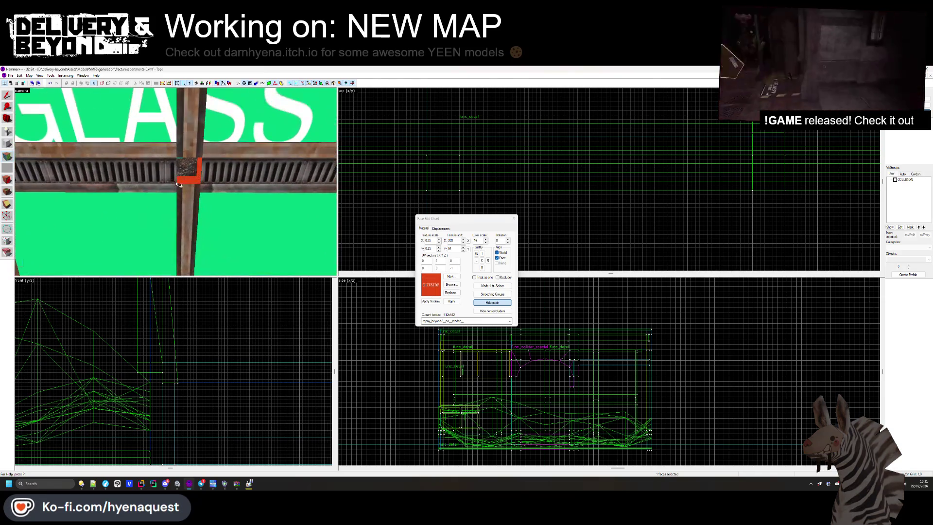
left_click(513, 218)
Step: Stretch the wooden pillar by the windows up to the ceiling and deselect it
left_click(190, 211)
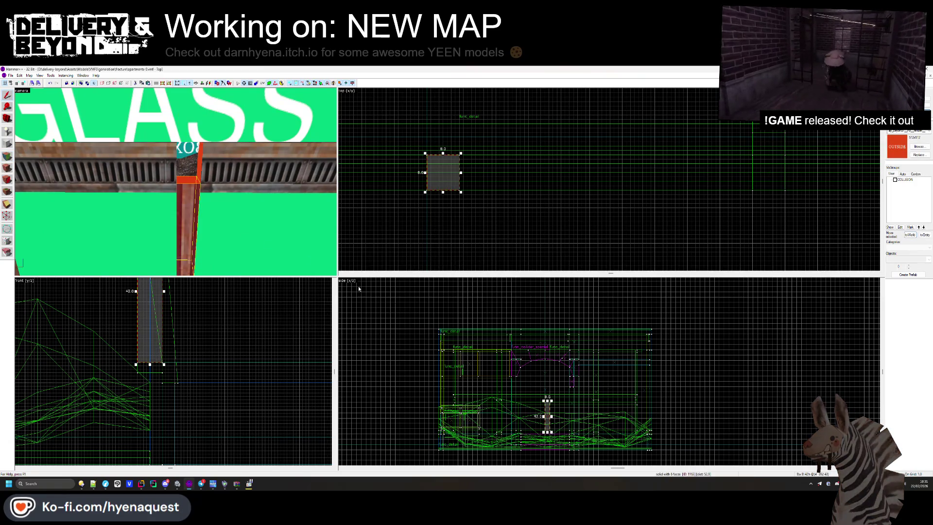
left_click_drag(548, 397, 547, 369)
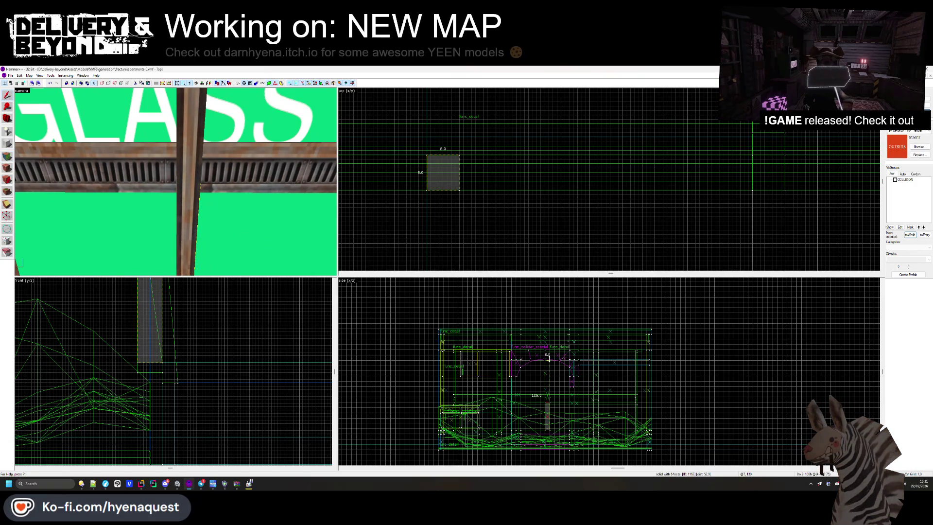
scroll(549, 350, "up", 5)
key("Escape")
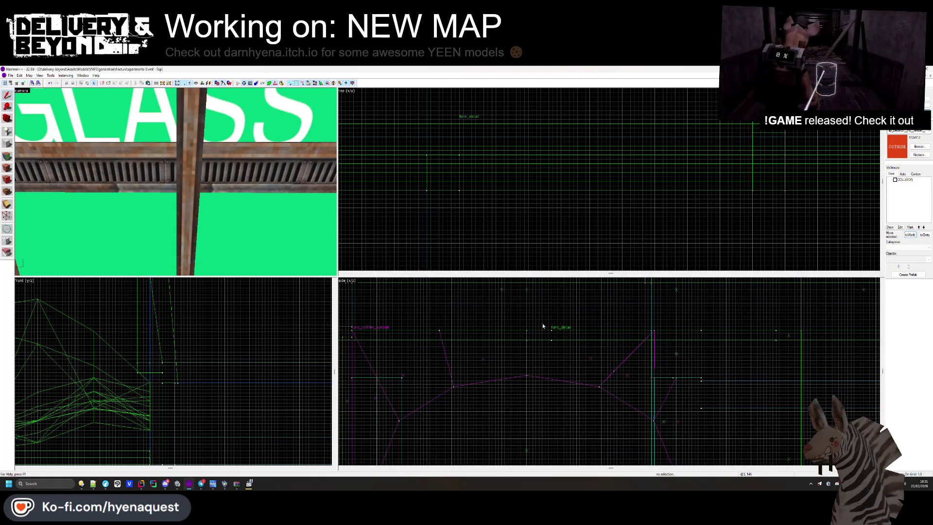
Step: Check the pillar, then turn on the COLLISION visgroup
scroll(175, 182, "down", 3)
scroll(175, 182, "up", 3)
left_click(175, 182)
key("Escape")
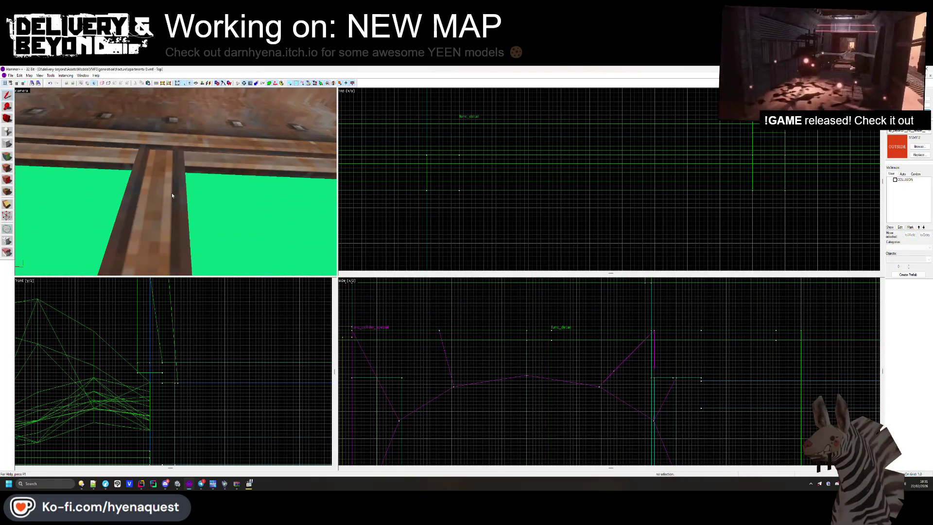
scroll(176, 181, "down", 4)
scroll(176, 181, "down", 1)
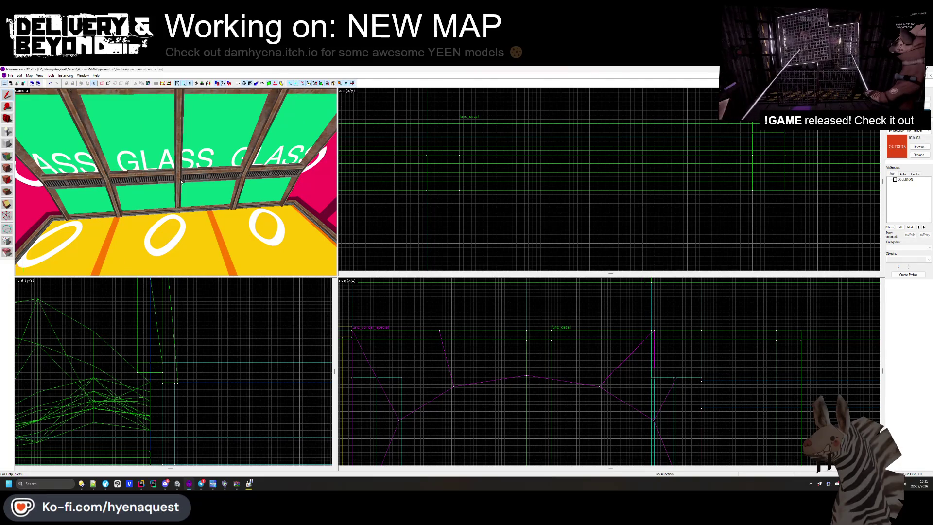
left_click(894, 180)
Step: Pull the window-wall collision brush's right and left ends inward
left_click(175, 181)
scroll(175, 181, "up", 4)
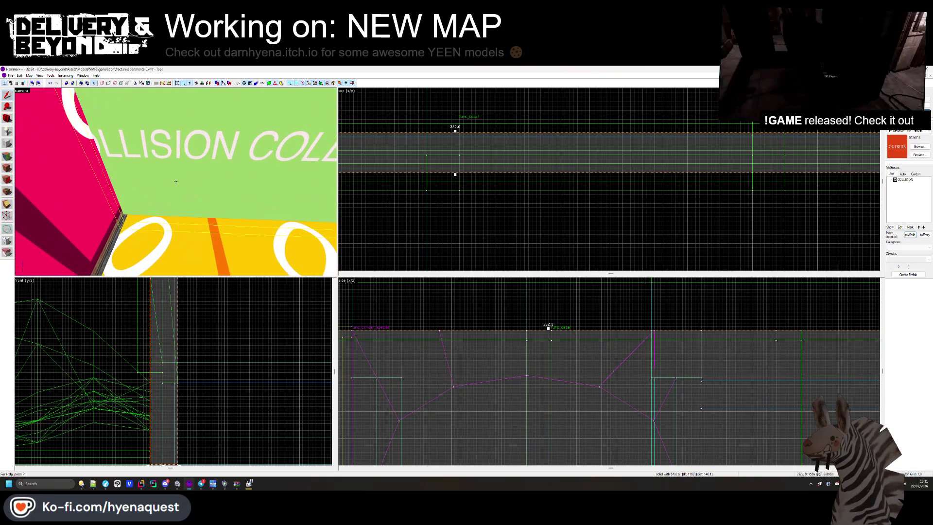
scroll(532, 196, "down", 3)
scroll(531, 197, "up", 1)
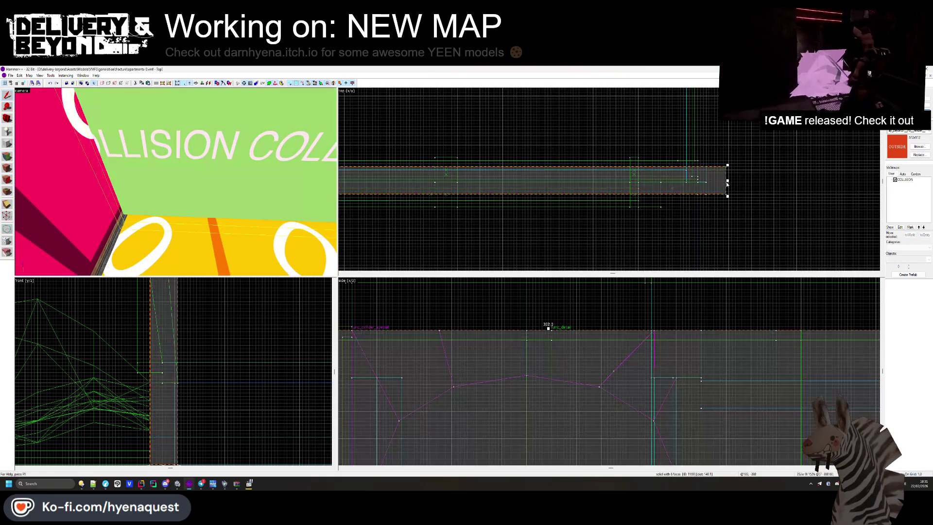
left_click_drag(728, 181, 639, 184)
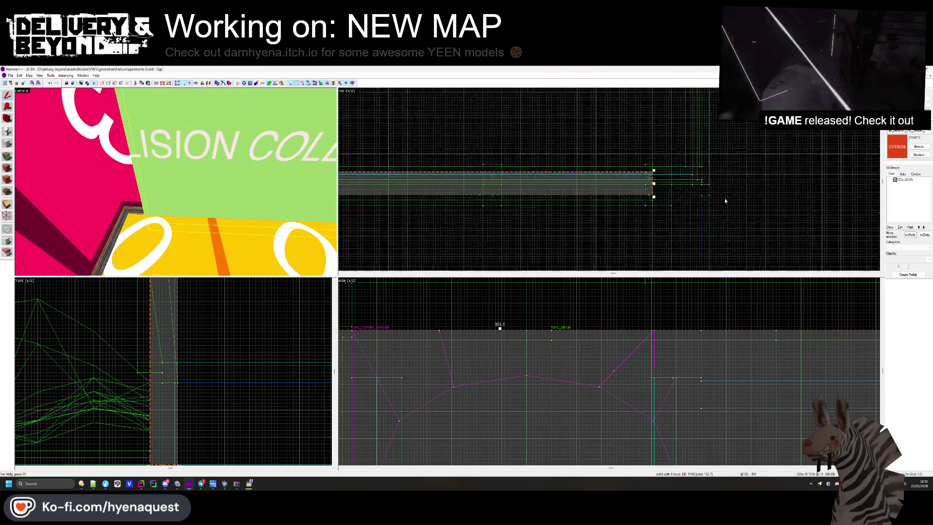
scroll(517, 204, "up", 3)
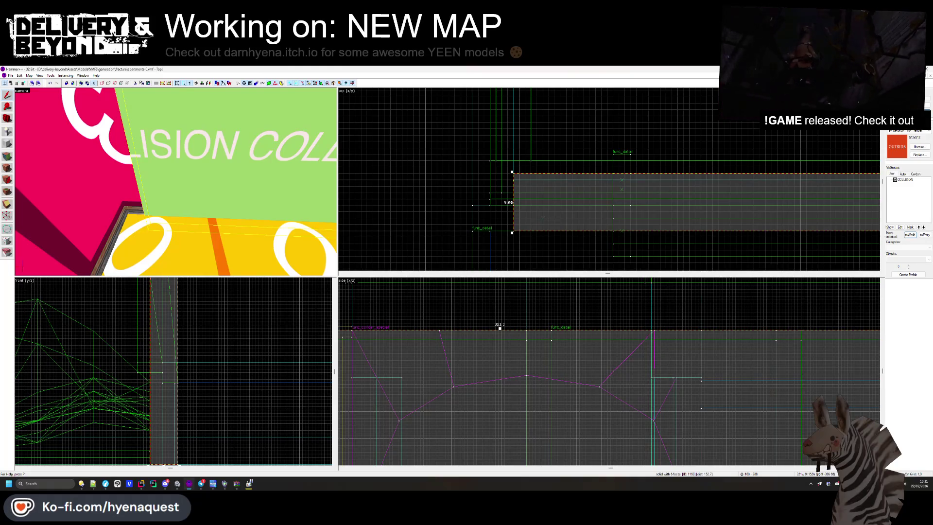
left_click_drag(513, 201, 613, 205)
key("Escape")
Step: Toggle the COLLISION visgroup off and on to compare, then switch to Unity
key("z")
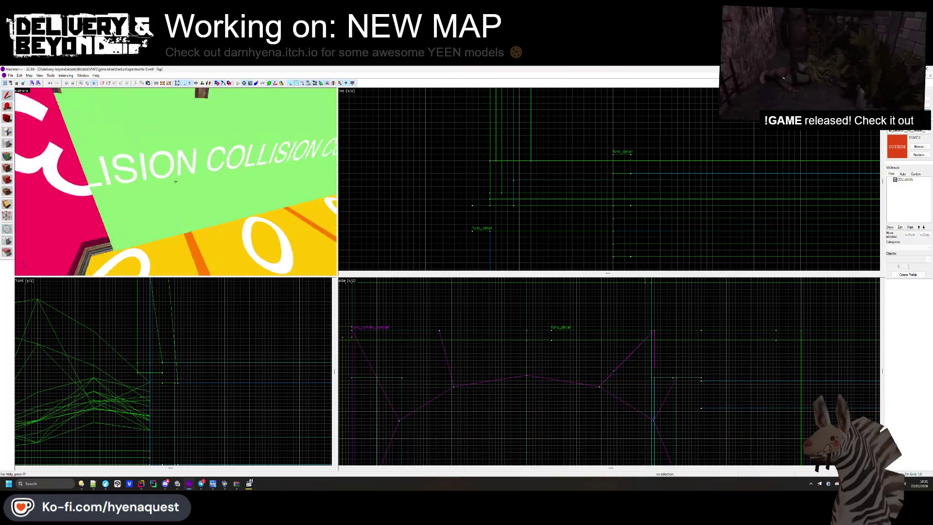
left_click_drag(175, 181, 176, 181)
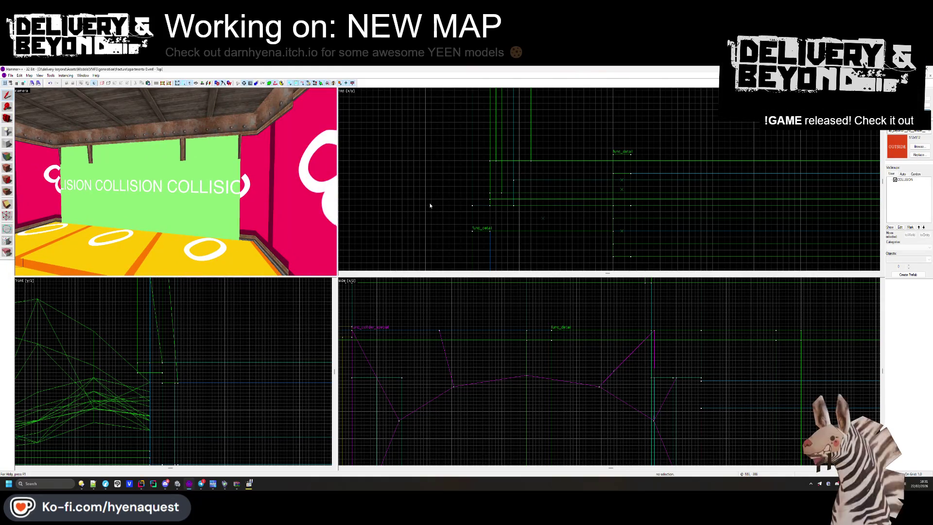
left_click(895, 180)
left_click(894, 181)
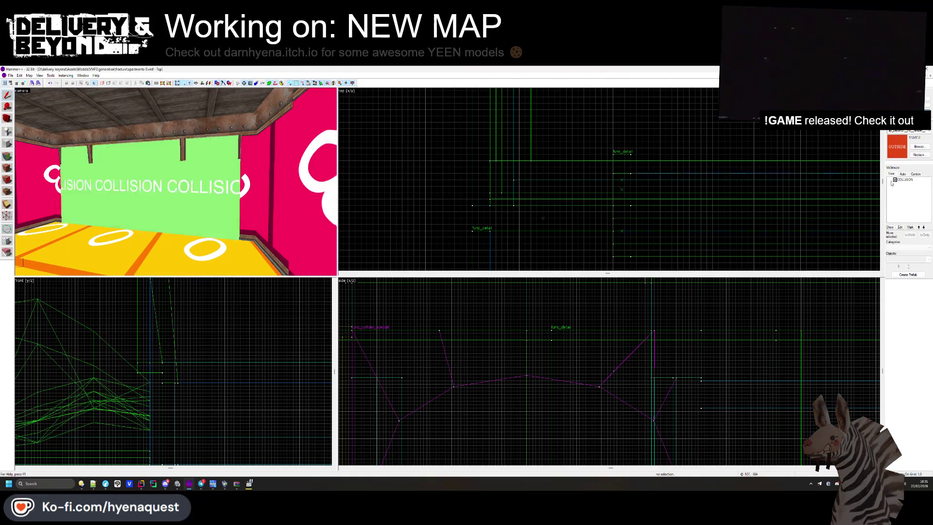
key("alt+Tab")
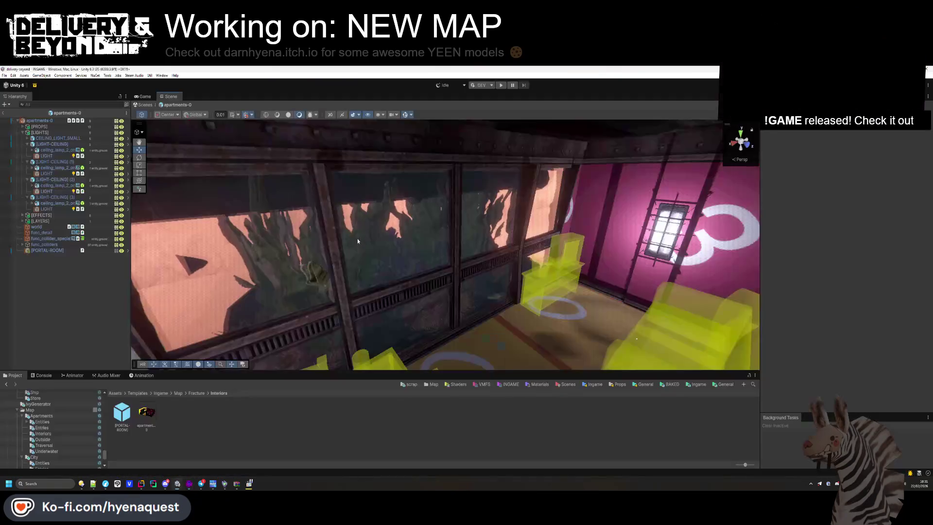
mouse_move(485, 297)
left_mouse_down()
mouse_move(194, 267)
mouse_move(385, 308)
mouse_move(422, 303)
mouse_move(230, 296)
mouse_move(136, 272)
left_mouse_up()
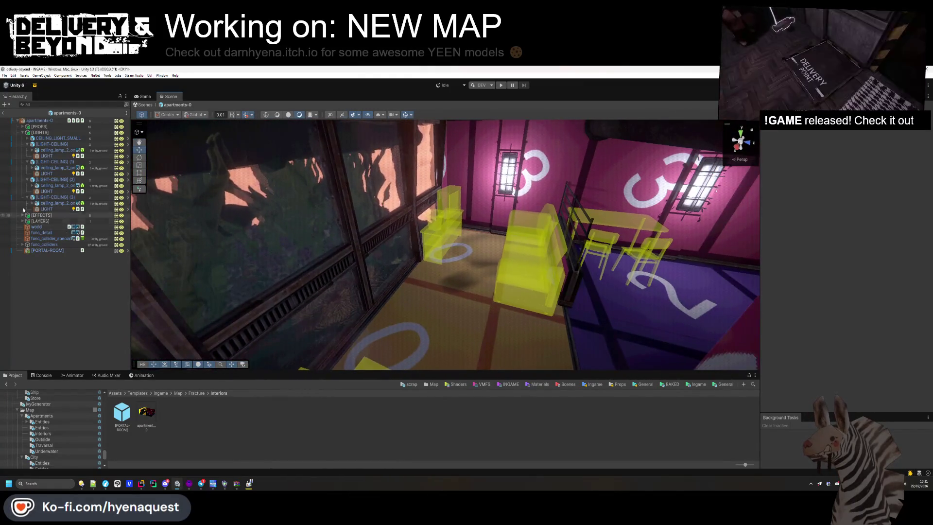
Step: Revert the func_detail Mesh Renderer and func_collider_special Renderer and Collider overrides on apartments-0
left_click(23, 133)
left_click(39, 120)
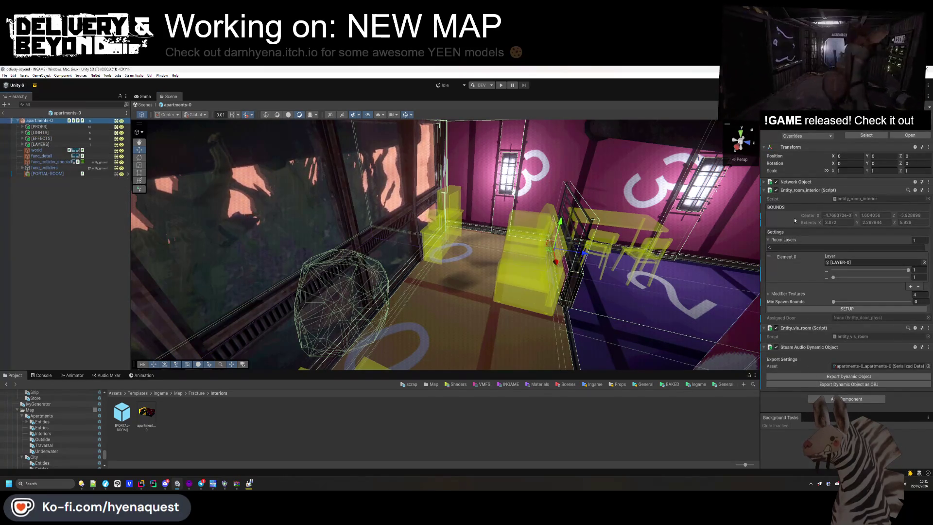
left_click(807, 136)
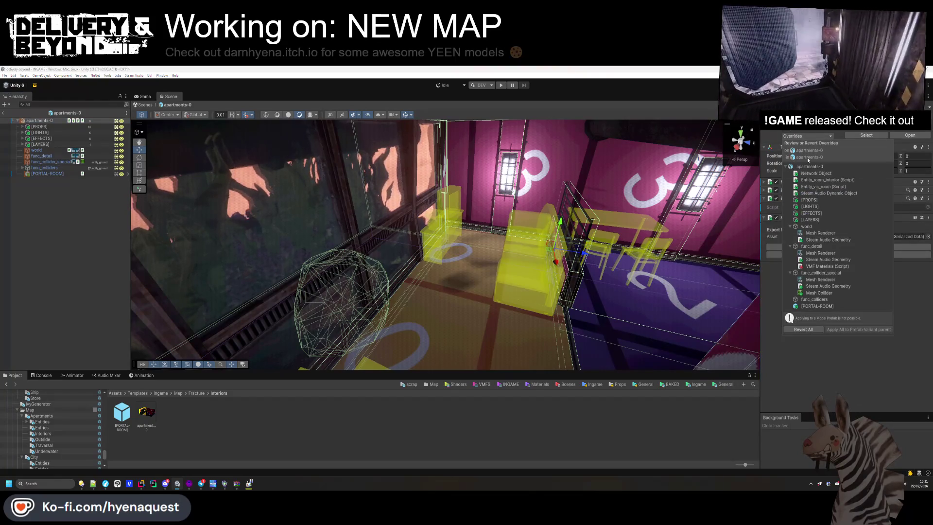
left_click(835, 253)
left_click(754, 253)
left_click(821, 273)
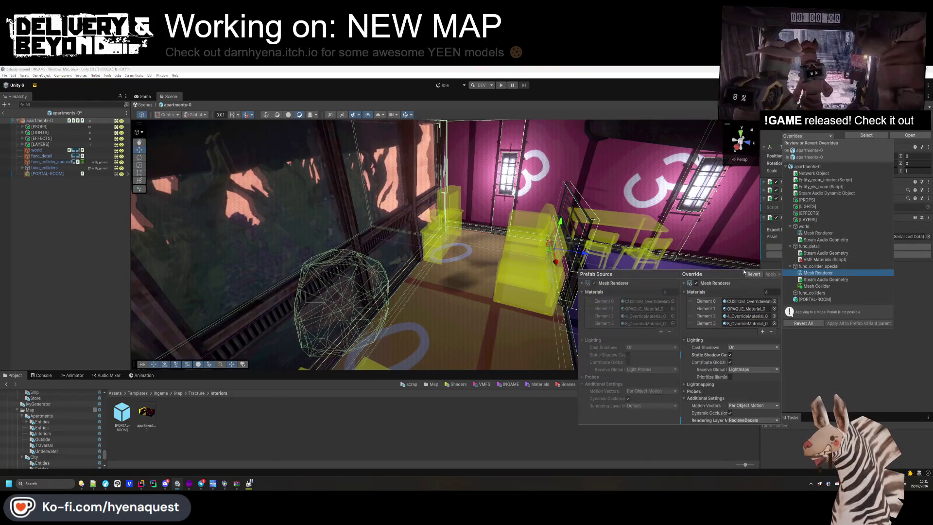
left_click(754, 274)
left_click(816, 279)
left_click(756, 282)
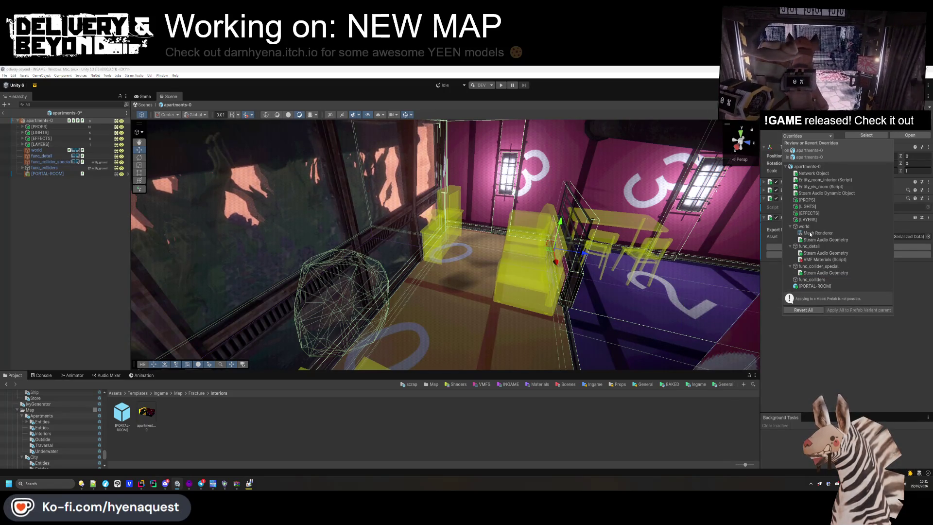
Step: Revert the world Mesh Renderer override and save the apartments-0 prefab
left_click(810, 234)
left_click(751, 243)
left_click(825, 343)
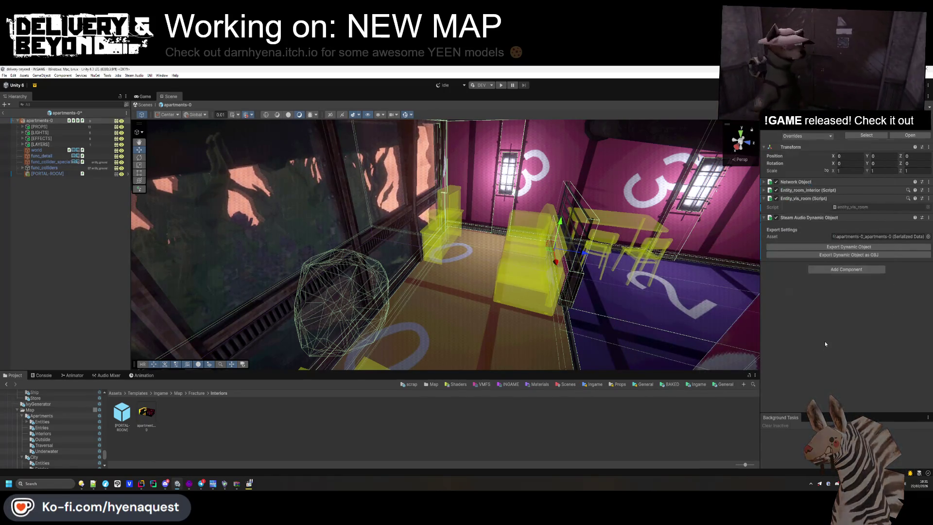
key("ctrl+s")
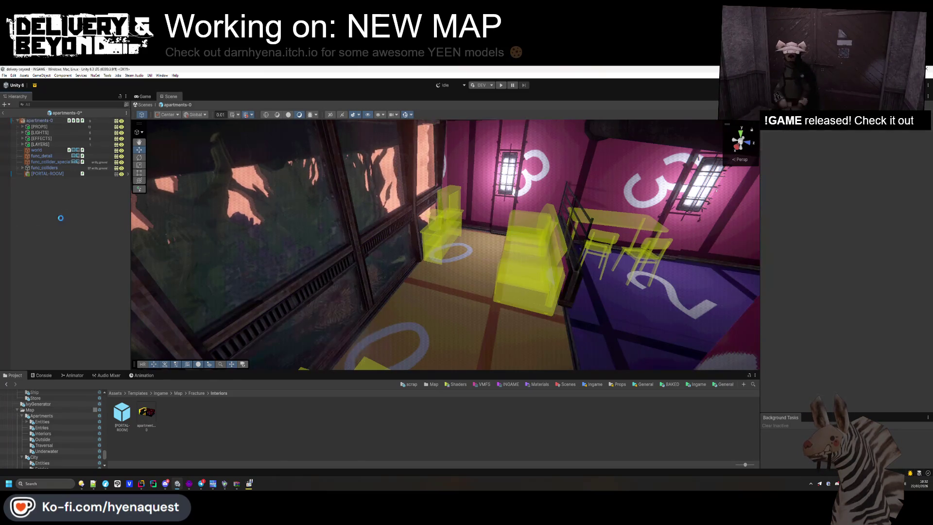
left_click(47, 161)
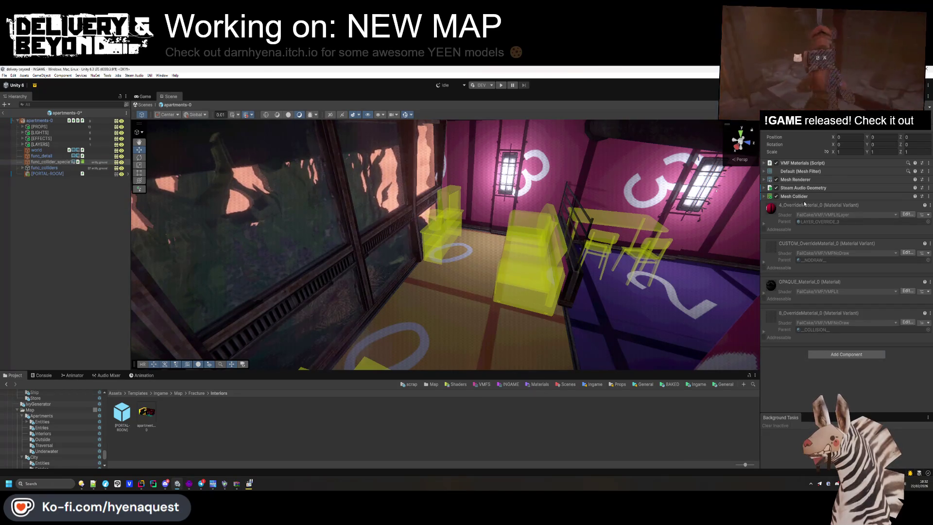
Step: Set the world mesh's Element 5 material to UnderTheSea4k, replacing 6_OverrideMaterial_0
left_click(54, 151)
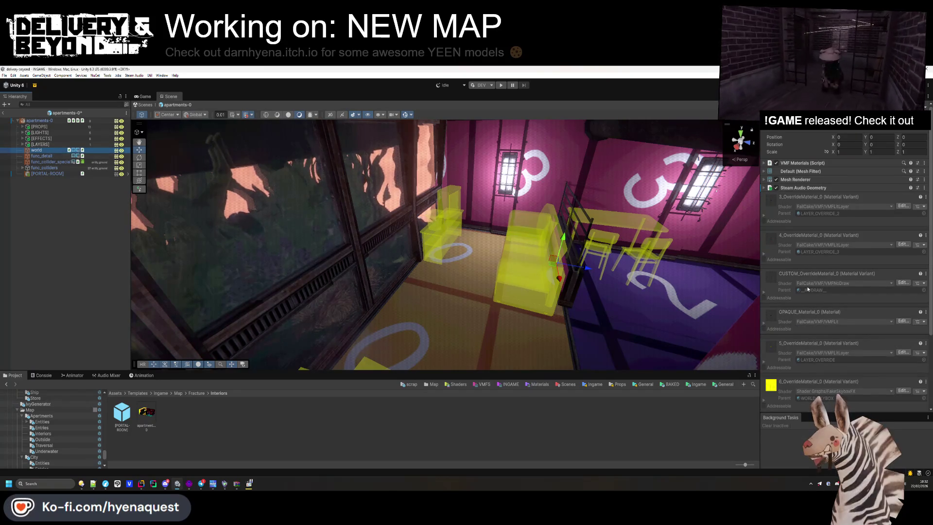
scroll(815, 354, "down", 1)
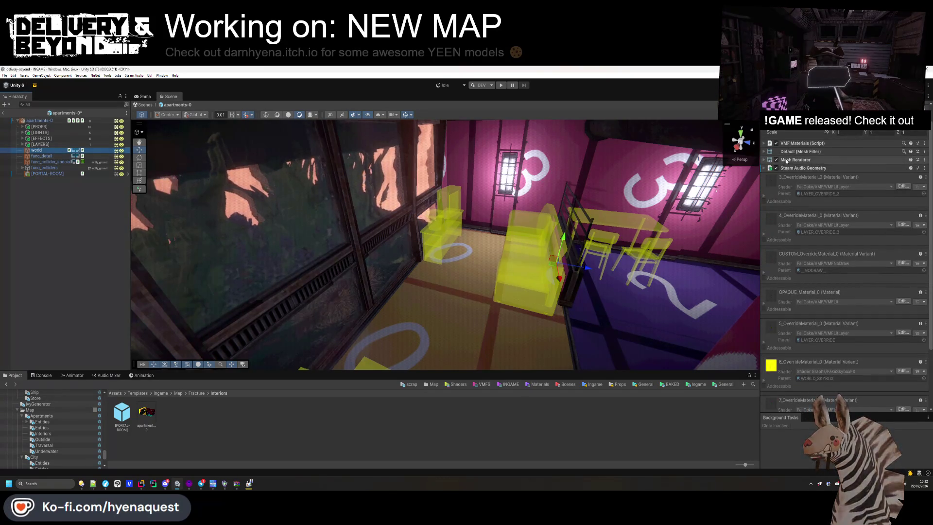
left_click(787, 160)
left_click(921, 216)
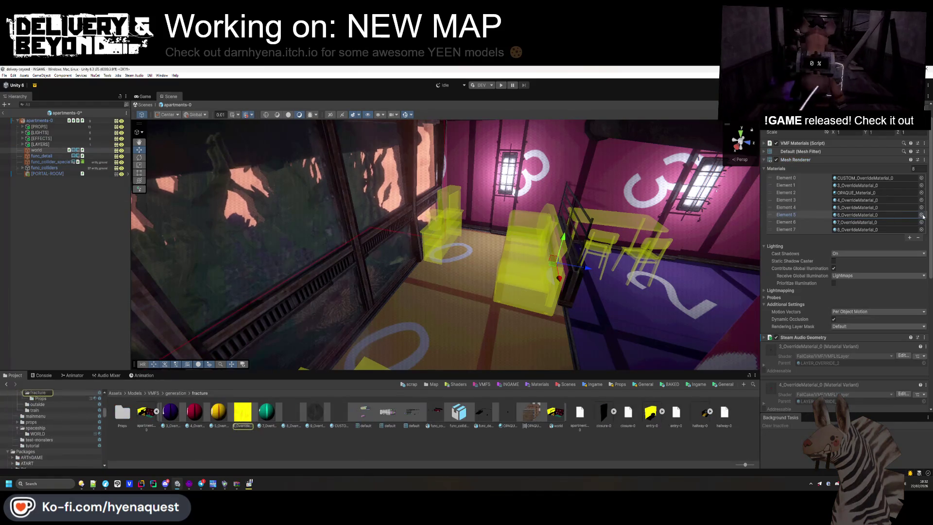
left_click(921, 215)
type("UN")
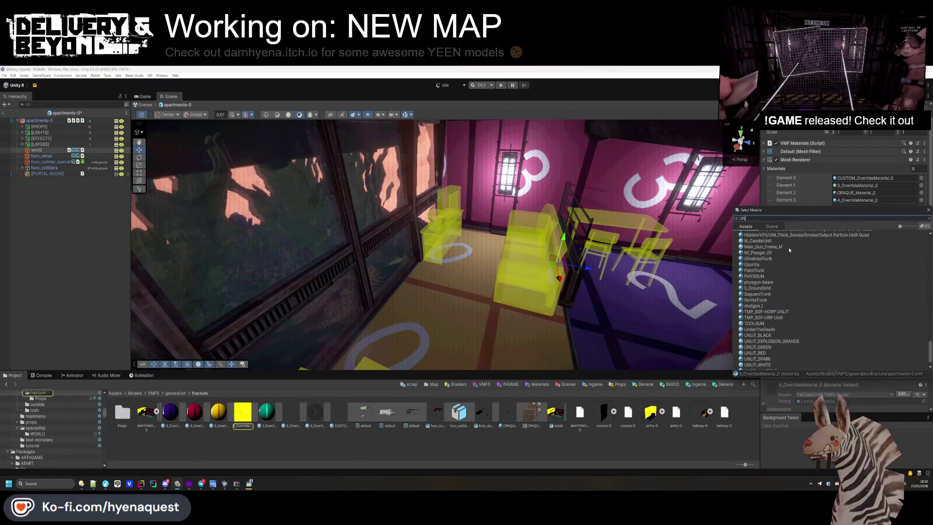
type("DE")
left_click(756, 240)
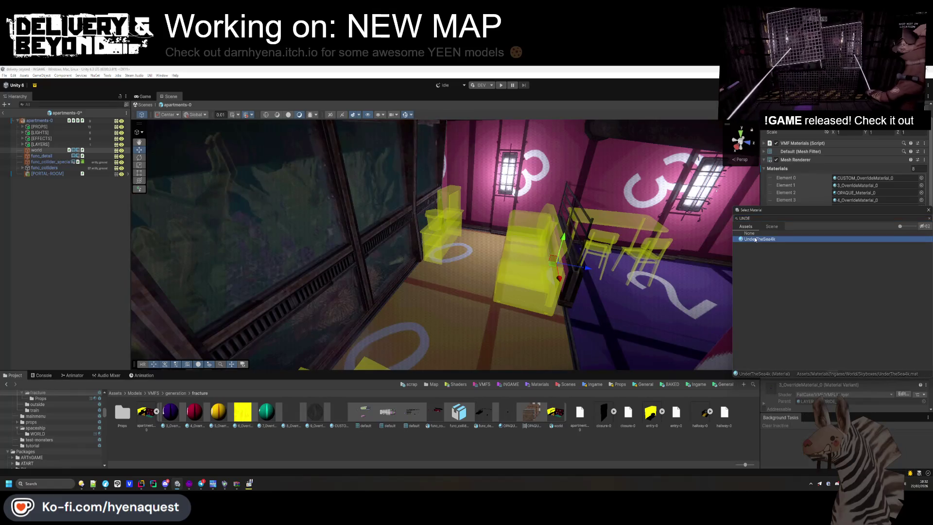
left_click(468, 334)
mouse_move(226, 284)
left_mouse_down()
mouse_move(395, 246)
mouse_move(407, 251)
left_mouse_up()
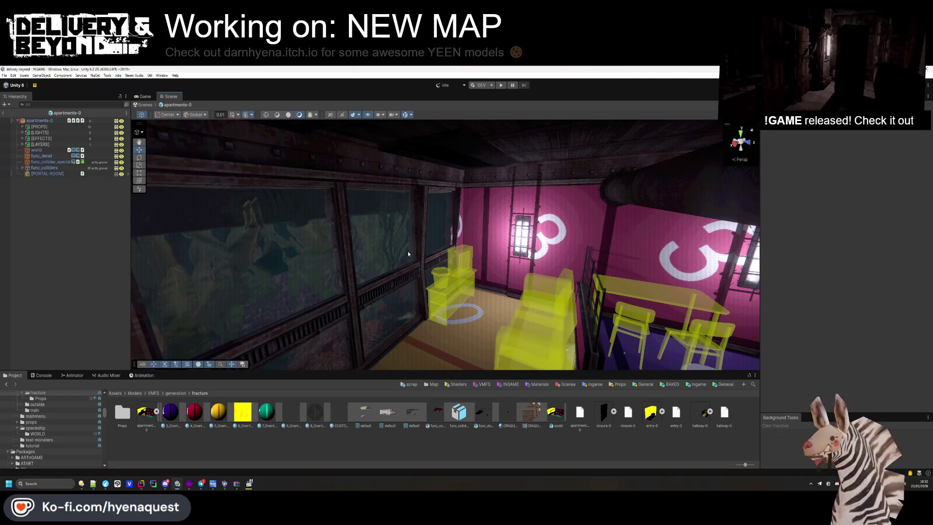
mouse_move(408, 253)
left_mouse_down()
mouse_move(425, 219)
mouse_move(484, 248)
mouse_move(429, 254)
mouse_move(375, 208)
mouse_move(408, 225)
mouse_move(401, 263)
mouse_move(437, 225)
mouse_move(533, 270)
mouse_move(458, 251)
mouse_move(473, 281)
mouse_move(460, 273)
mouse_move(480, 262)
mouse_move(438, 251)
mouse_move(410, 265)
mouse_move(410, 246)
mouse_move(446, 236)
mouse_move(386, 218)
mouse_move(476, 234)
mouse_move(472, 225)
left_mouse_up()
Step: Select room meshes and the CORAL-5 plant to check their materials
left_click(445, 237)
left_click(431, 219)
left_click(458, 251)
left_click(440, 235)
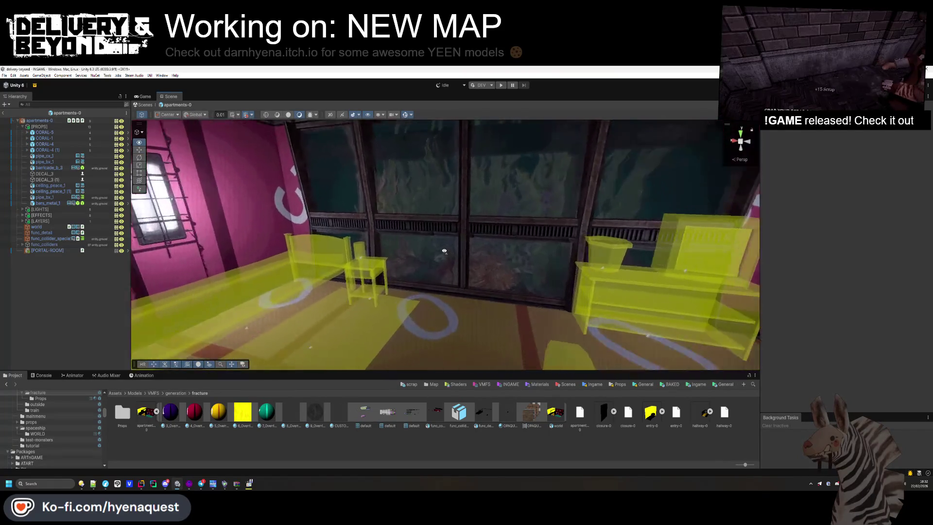
Step: Zoom the Scene view in and out around the room, then collapse the [PROPS] group
scroll(452, 250, "up", 5)
scroll(452, 250, "down", 3)
scroll(472, 242, "down", 5)
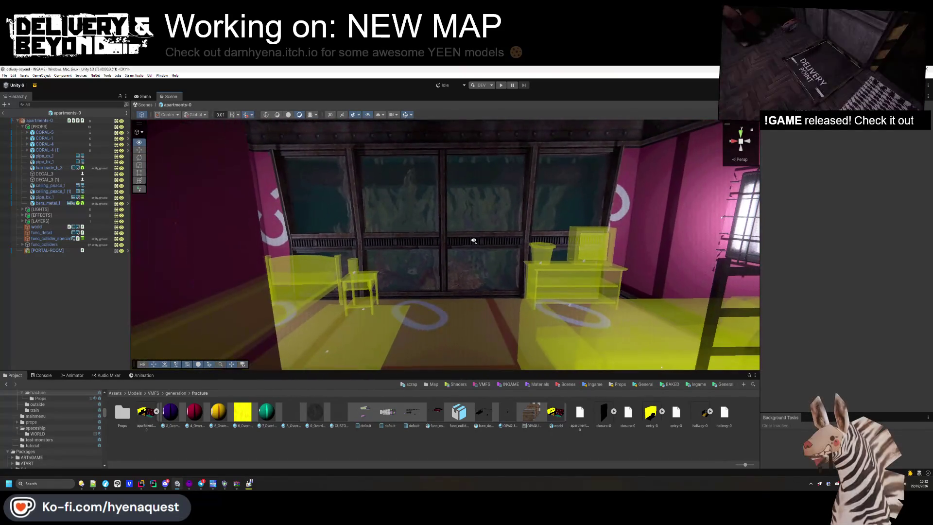
scroll(476, 252, "up", 6)
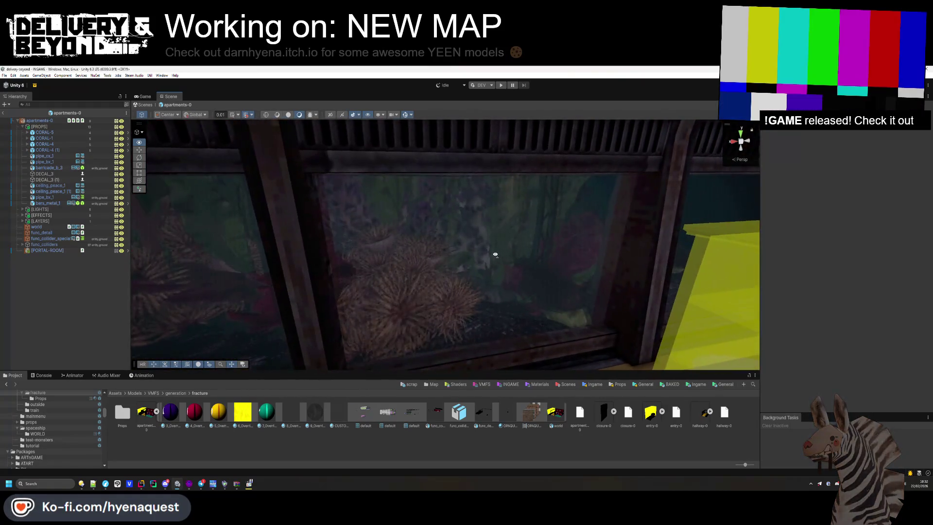
scroll(483, 252, "down", 5)
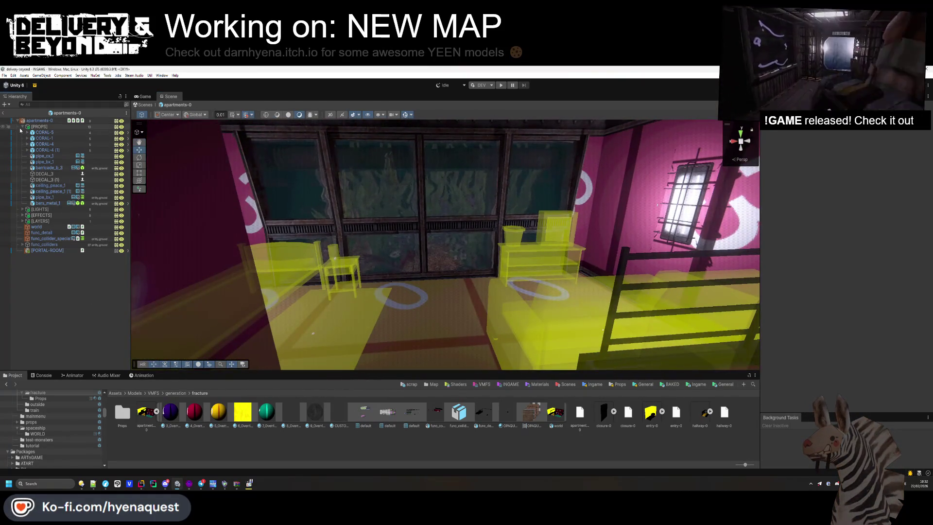
left_click(22, 127)
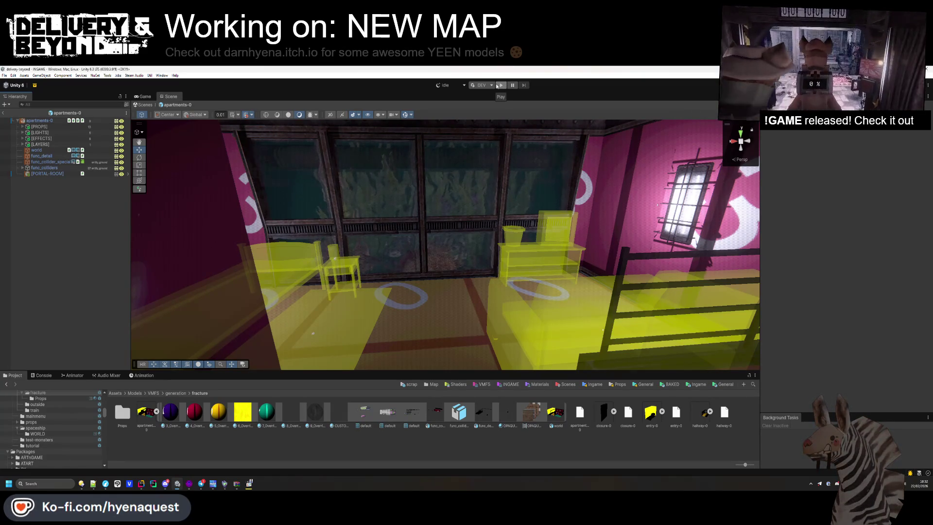
Step: Select apartments-0 and expand its Entity_room_interior settings in the Inspector
left_click(34, 120)
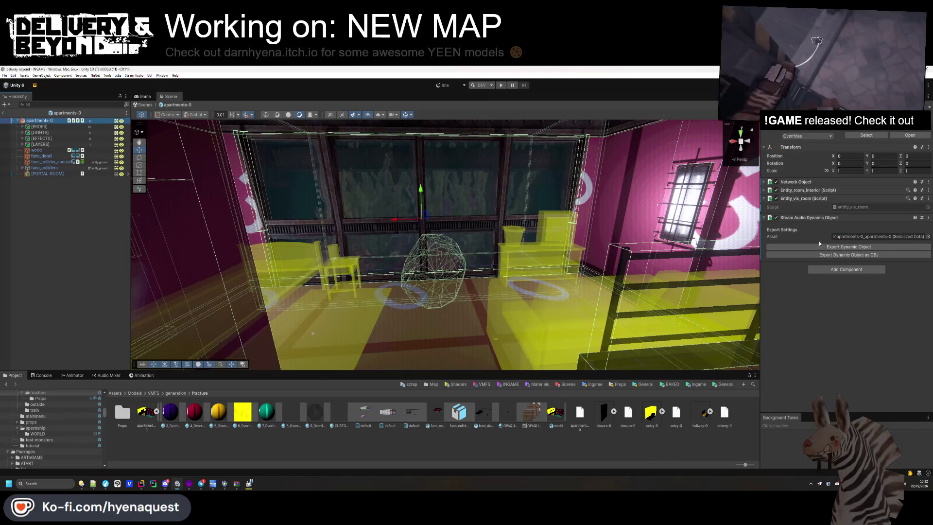
left_click(810, 190)
left_click(810, 190)
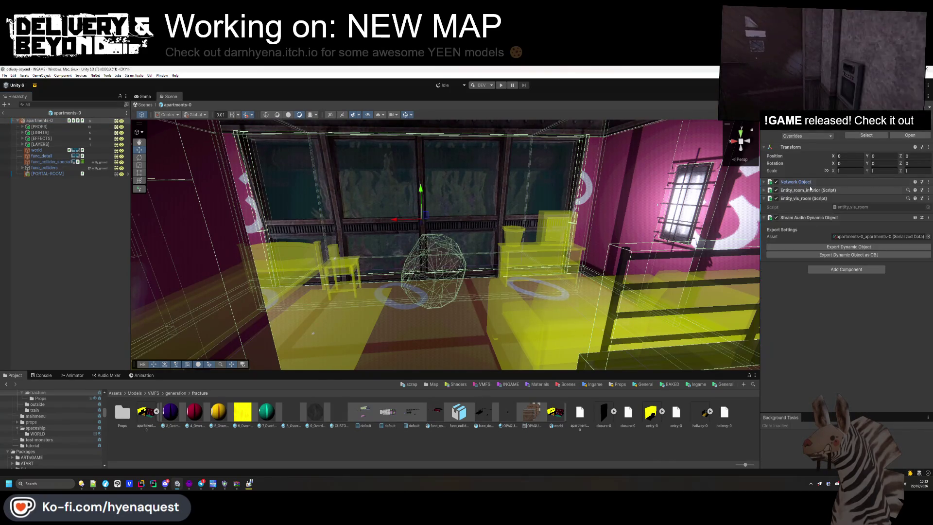
left_click(810, 191)
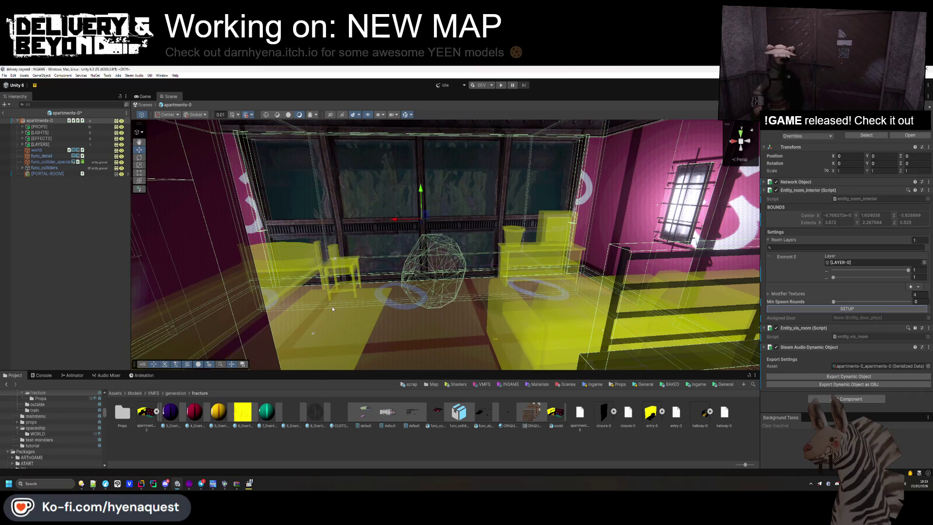
scroll(332, 309, "down", 10)
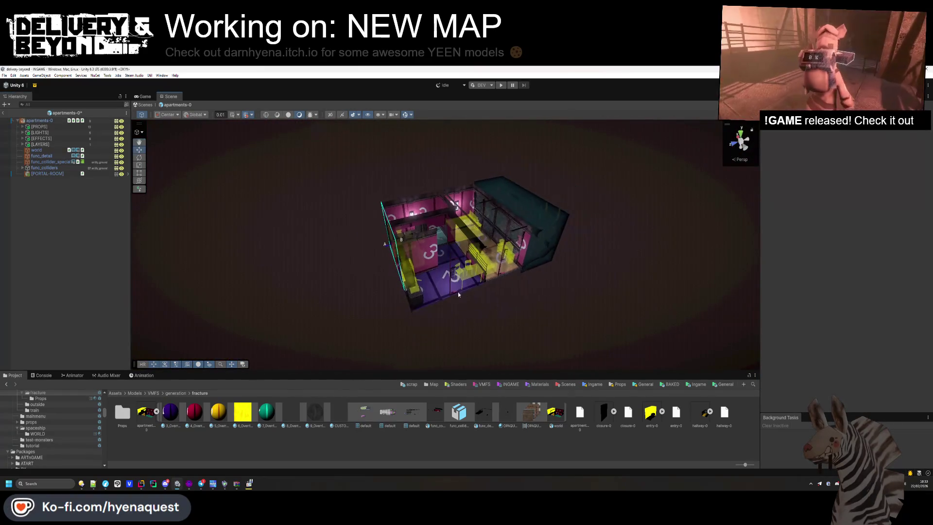
Step: Orbit around the focused room box, then exit prefab mode back to INGAME
left_click_drag(458, 293, 494, 288)
double_click(53, 124)
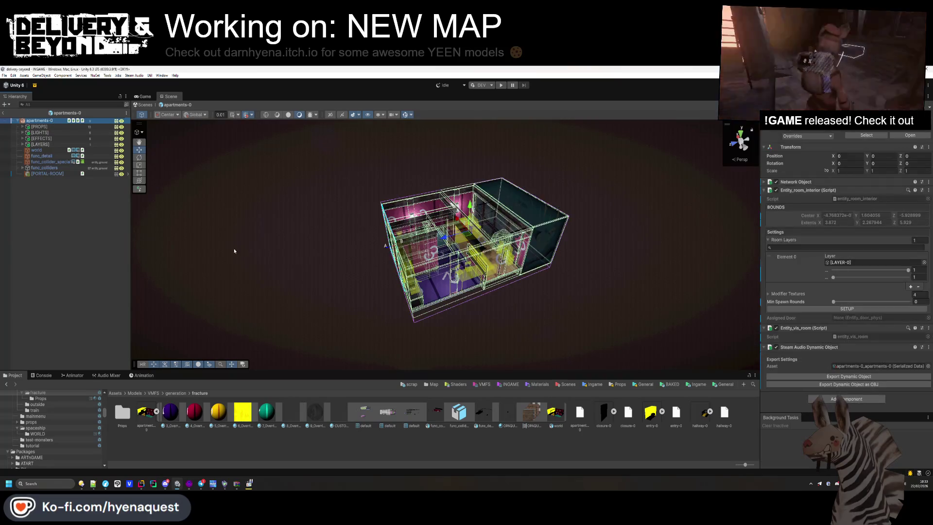
mouse_move(359, 289)
left_mouse_down()
mouse_move(309, 323)
mouse_move(238, 277)
left_mouse_up()
mouse_move(320, 277)
left_mouse_down()
mouse_move(350, 270)
mouse_move(569, 324)
mouse_move(437, 243)
left_mouse_up()
left_click(6, 115)
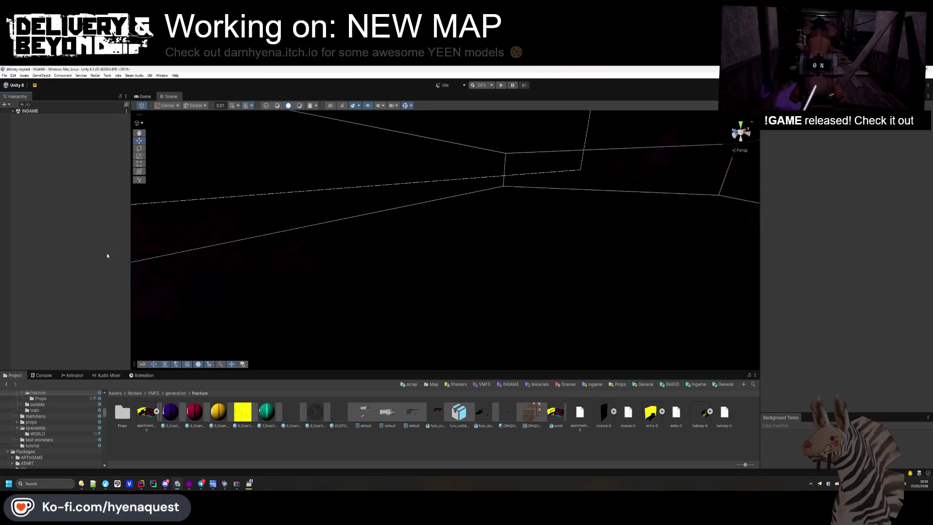
Step: Enter Play mode in the INGAME scene to generate a level
left_click(501, 85)
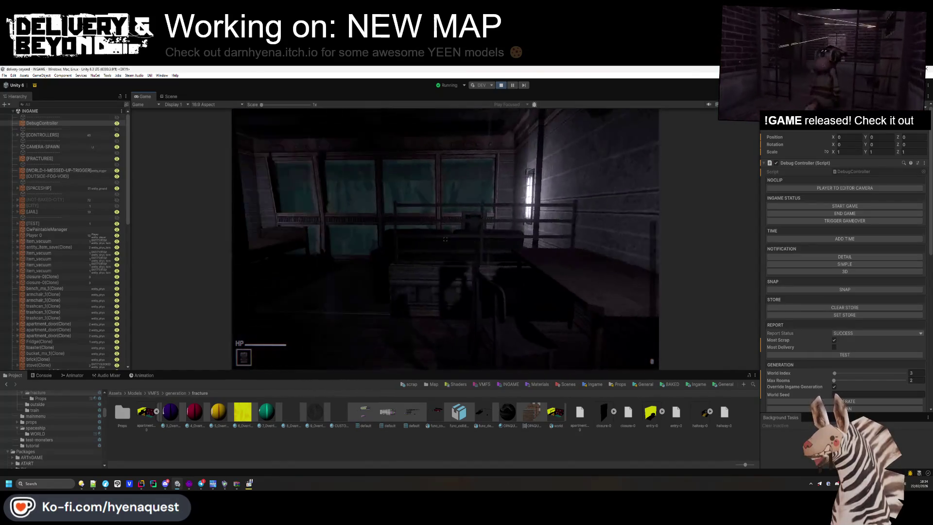
Step: Select the LIGHT objects of all four LIGHT-CEILING groups in the Scene view, then return to Game
key("super")
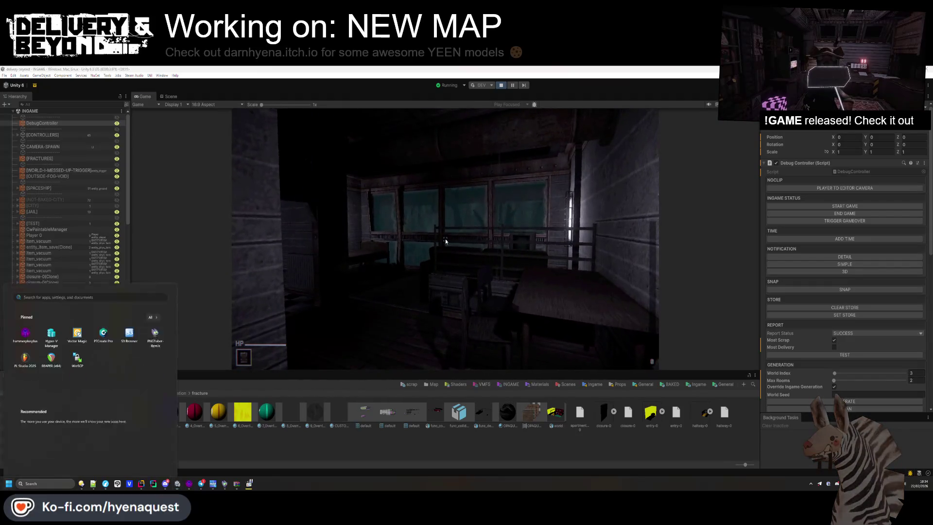
left_click(170, 96)
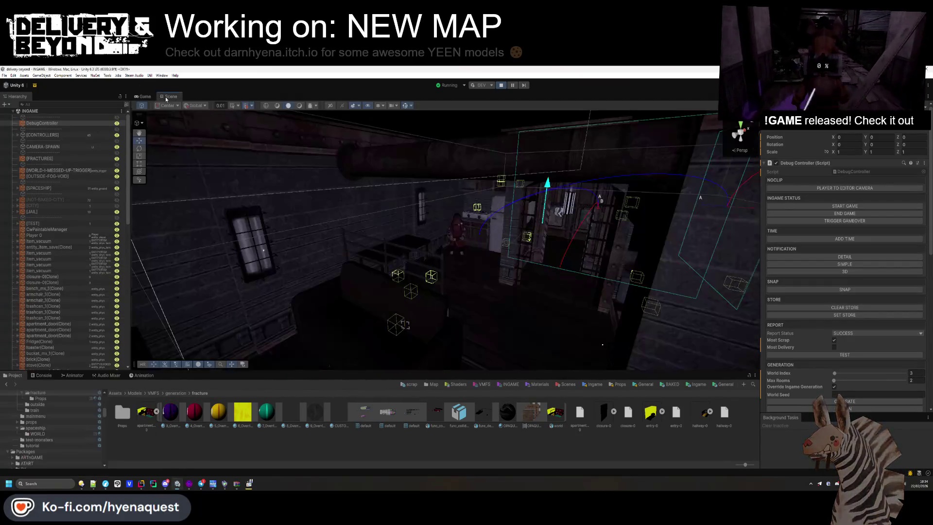
left_click(263, 251)
left_click(264, 252)
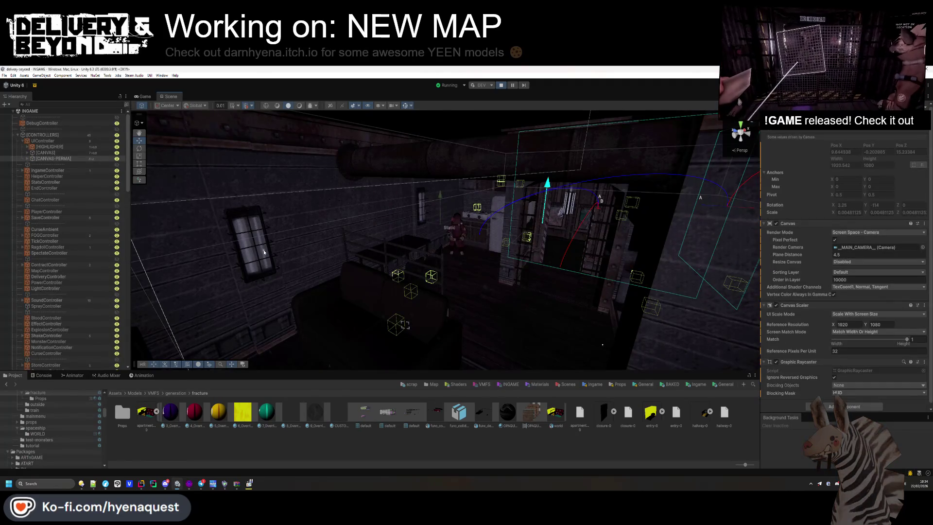
scroll(89, 302, "down", 5)
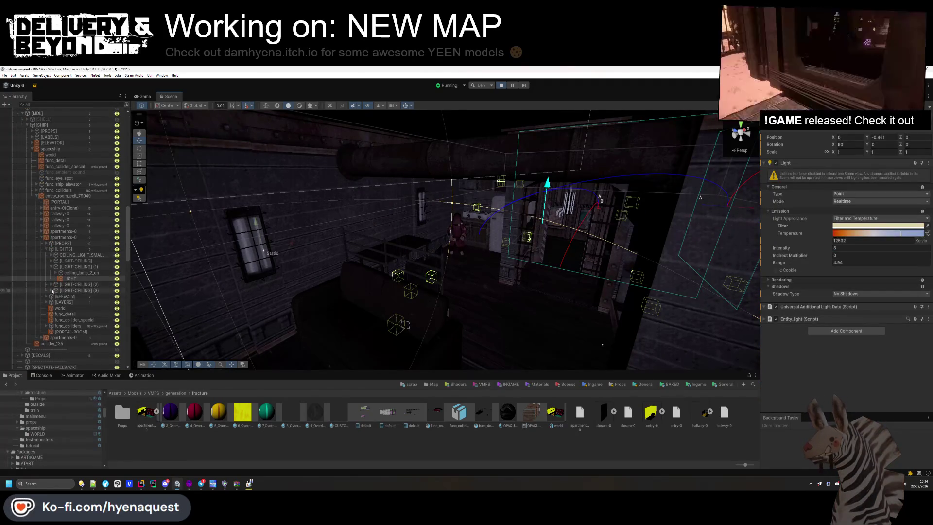
left_click(82, 296)
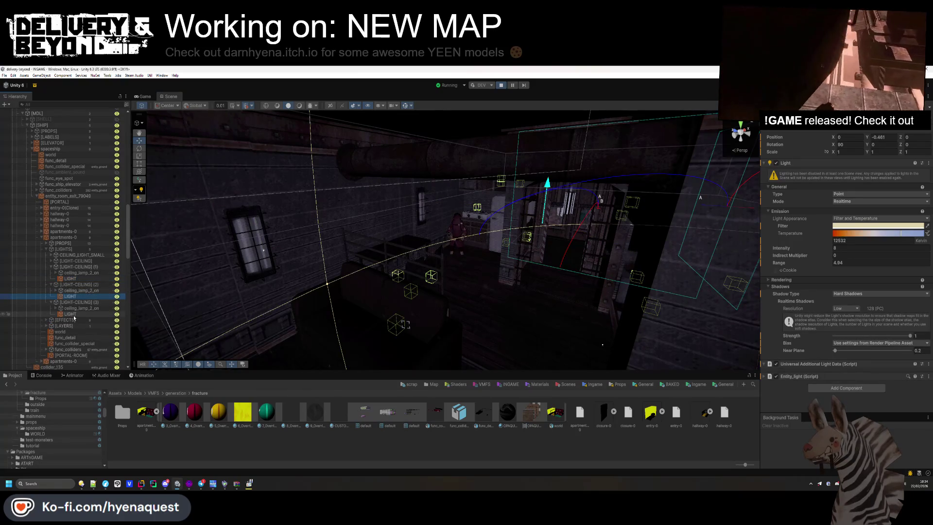
left_click(75, 278, "ctrl")
left_click(54, 263)
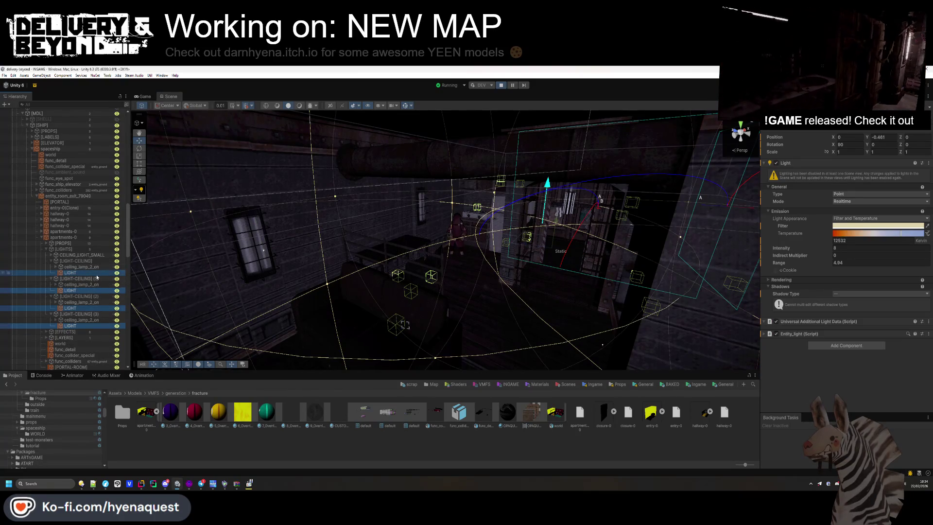
left_click(143, 97)
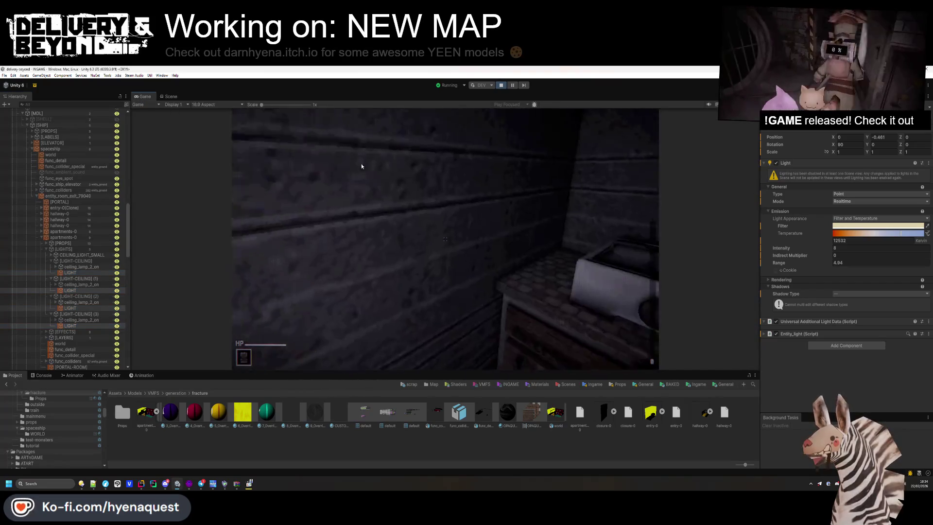
key("super")
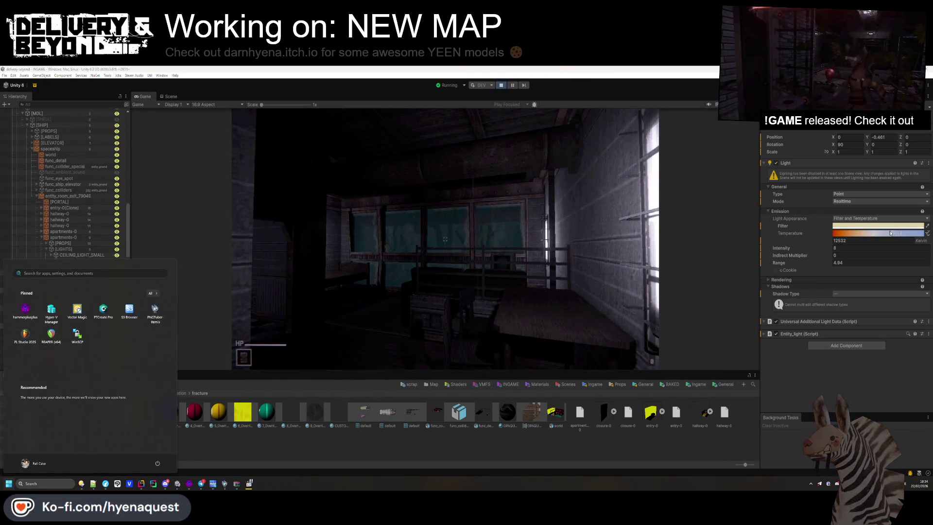
Step: Warm the ceiling lights slightly, then walk the corridors to the teal-windowed and checkered rooms
left_click(891, 233)
left_click_drag(891, 234, 873, 237)
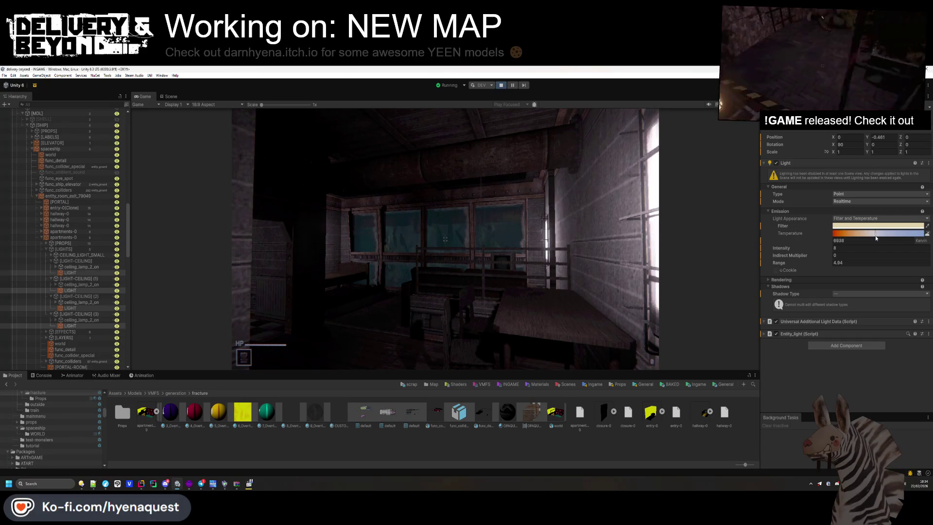
left_click(651, 257)
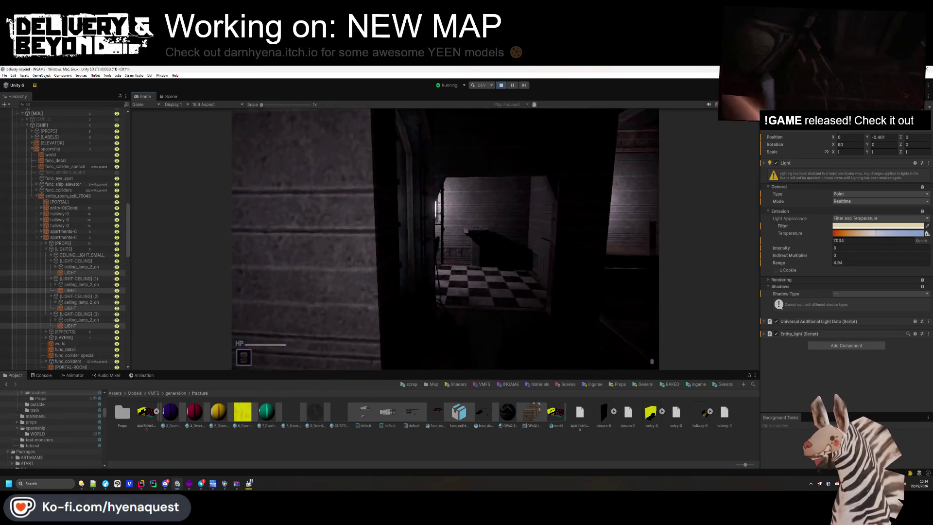
key("w")
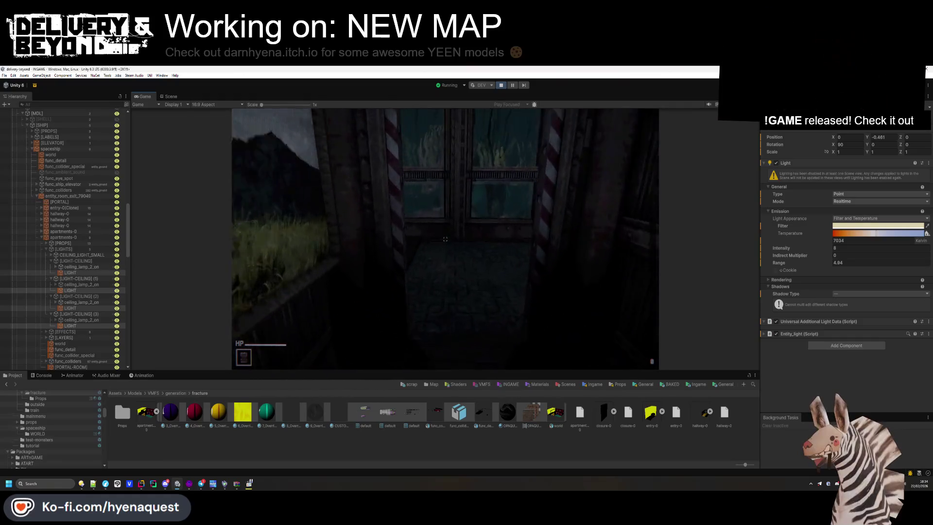
key("w")
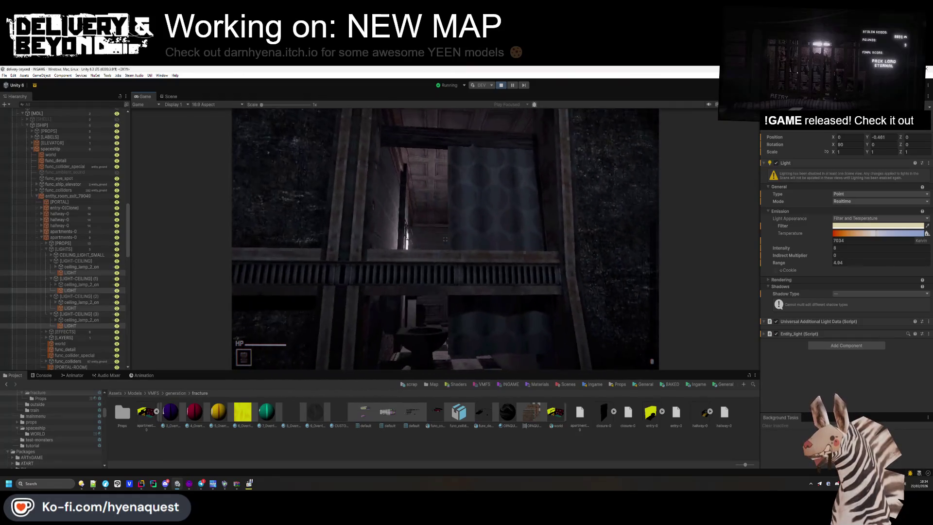
key("w")
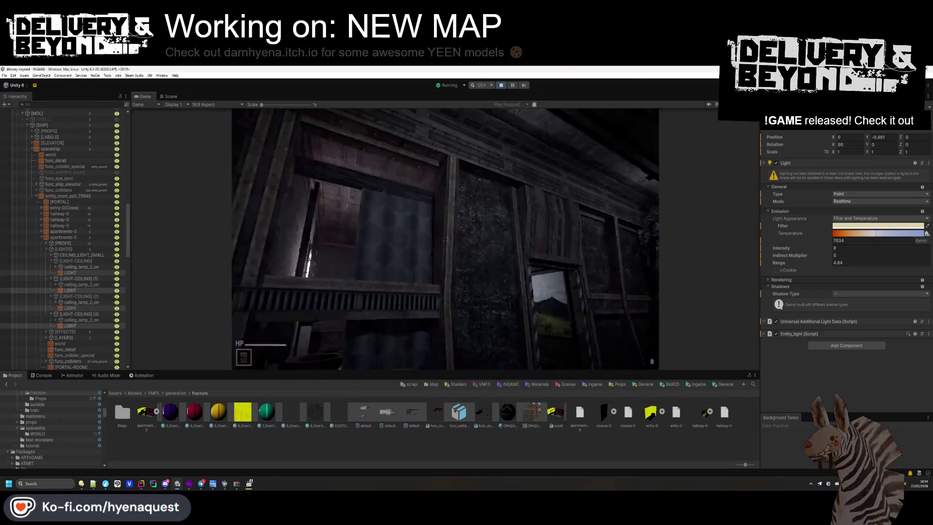
key("w")
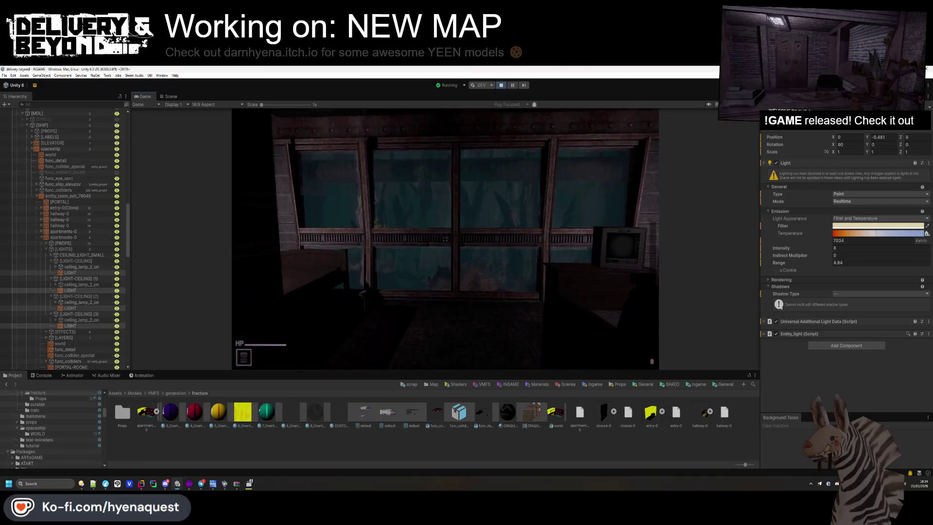
key("s")
key("w")
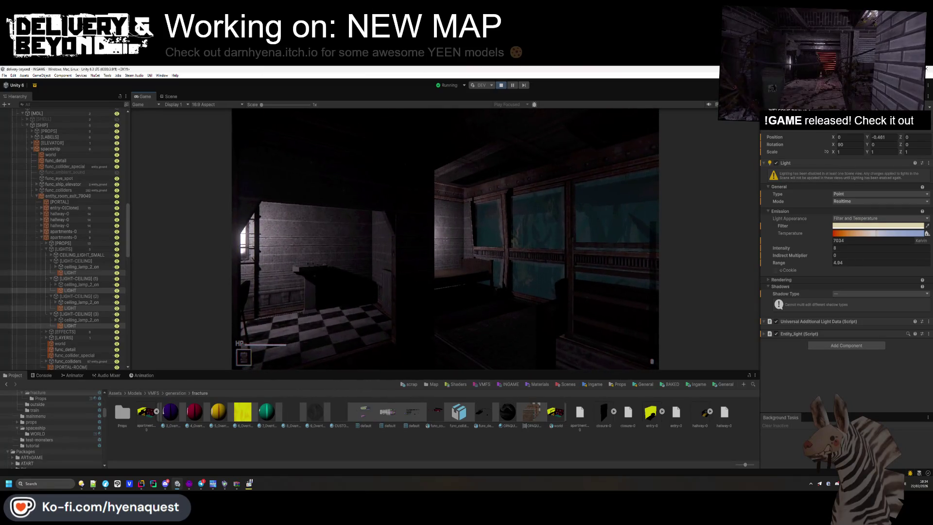
key("w")
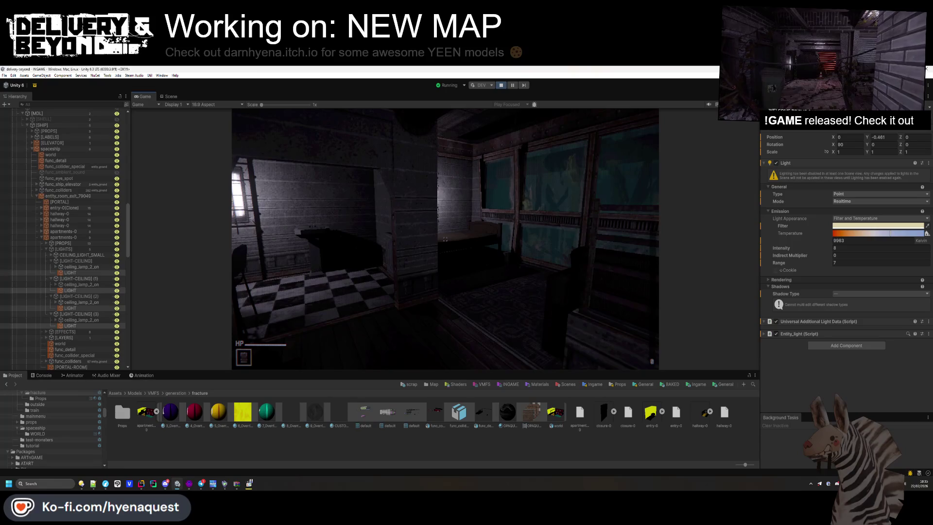
key("w")
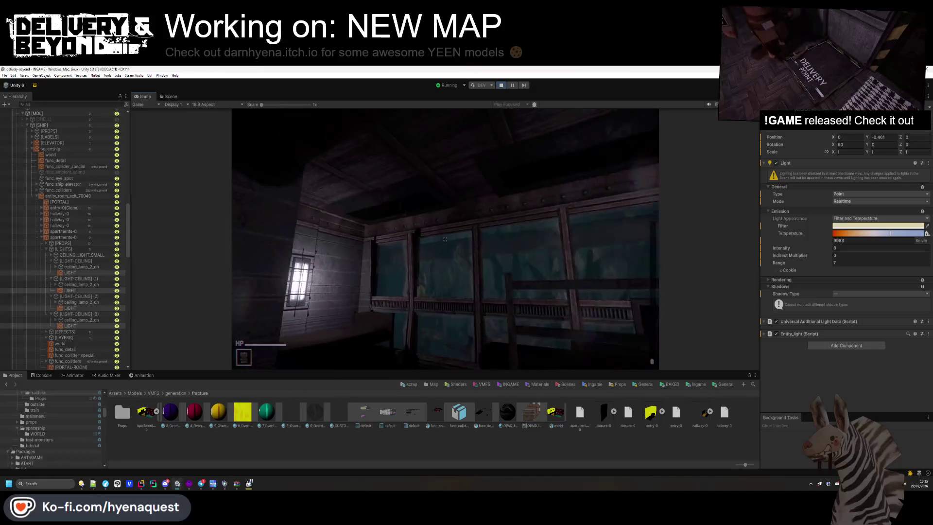
key("super")
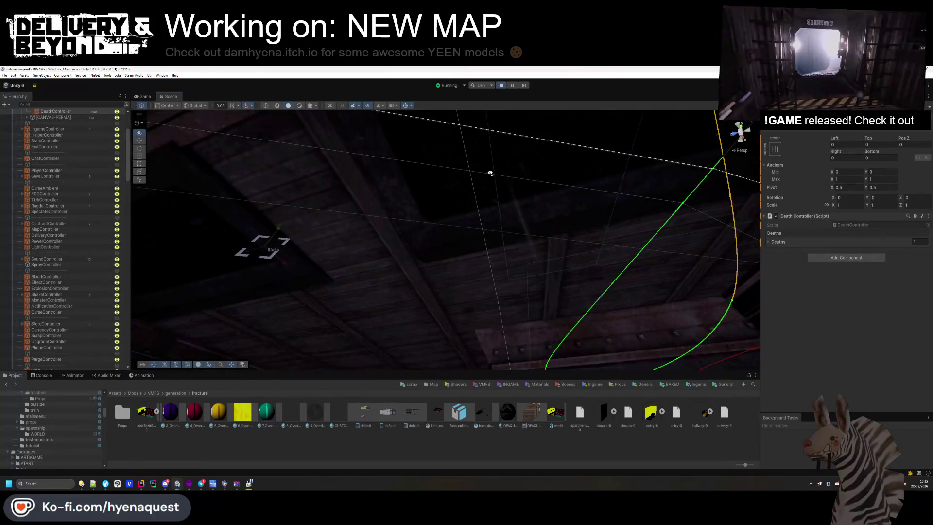
Step: Hide and re-show the two ceiling pieces to look inside the room in the Game view
left_click(333, 285)
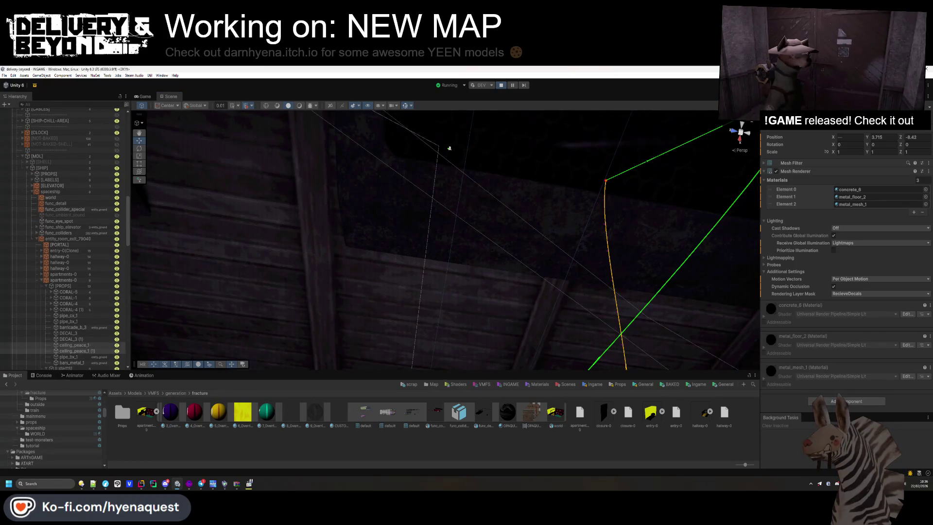
key("alt+shift+a")
left_click(144, 96)
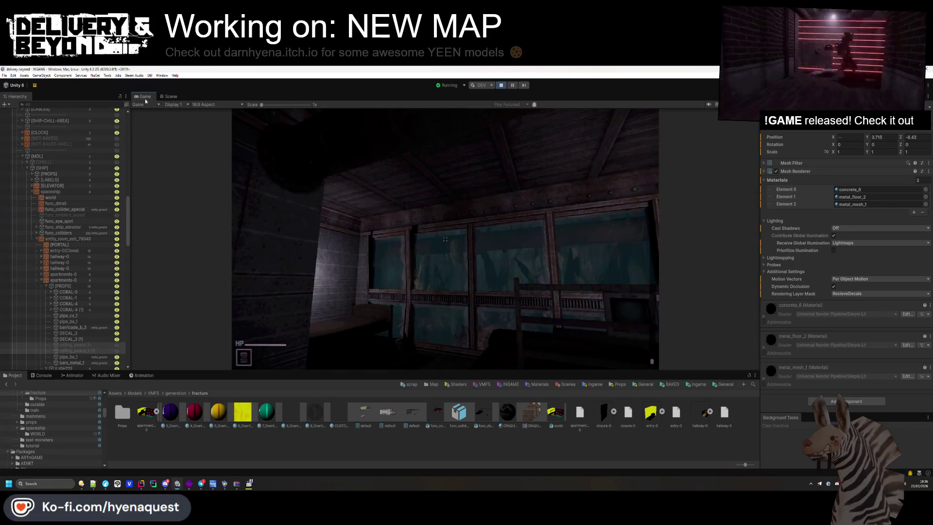
key("alt+shift+a")
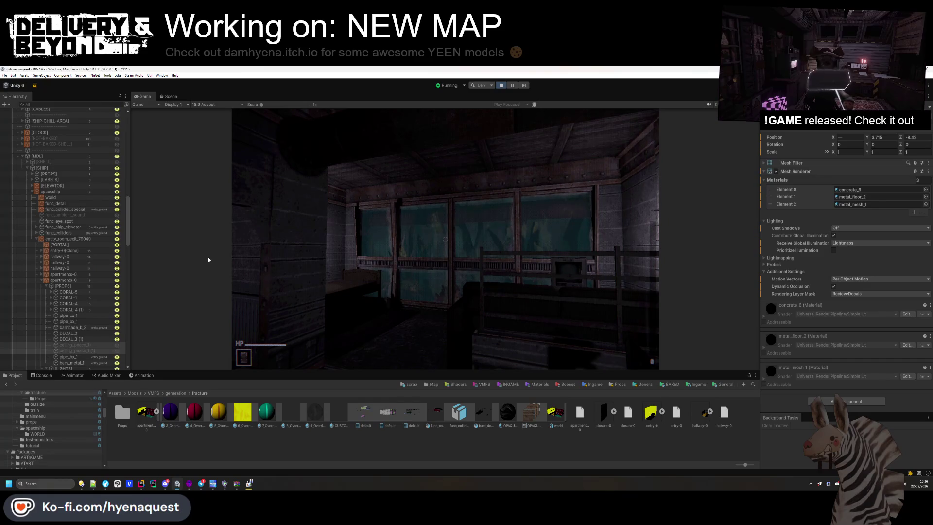
Step: Select the ceiling LIGHT and lower its temperature to 4722 K
key("Up")
key("Down")
key("Down")
key("Down")
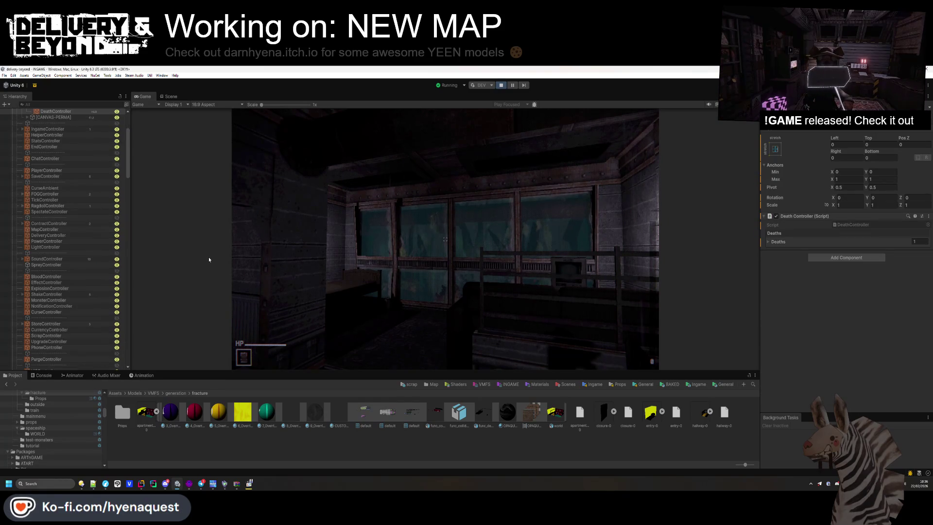
scroll(84, 312, "down", 5)
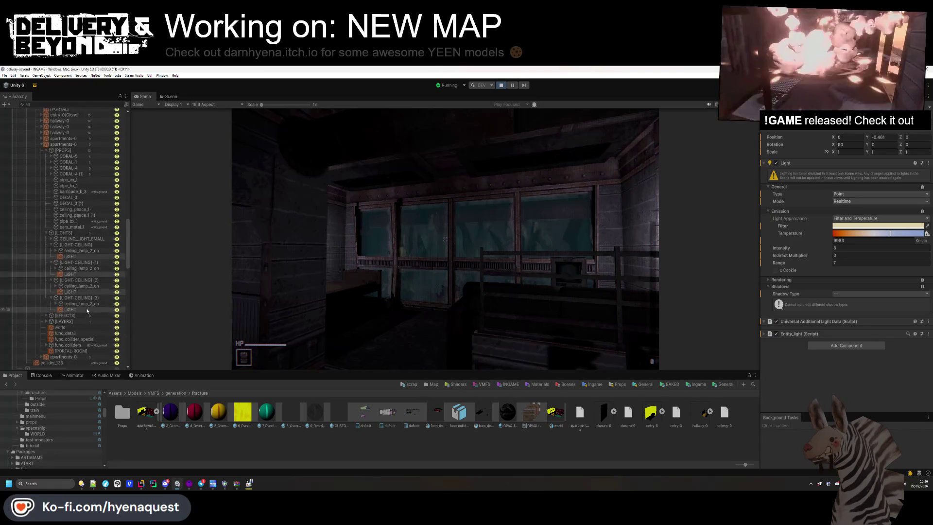
left_click(862, 233)
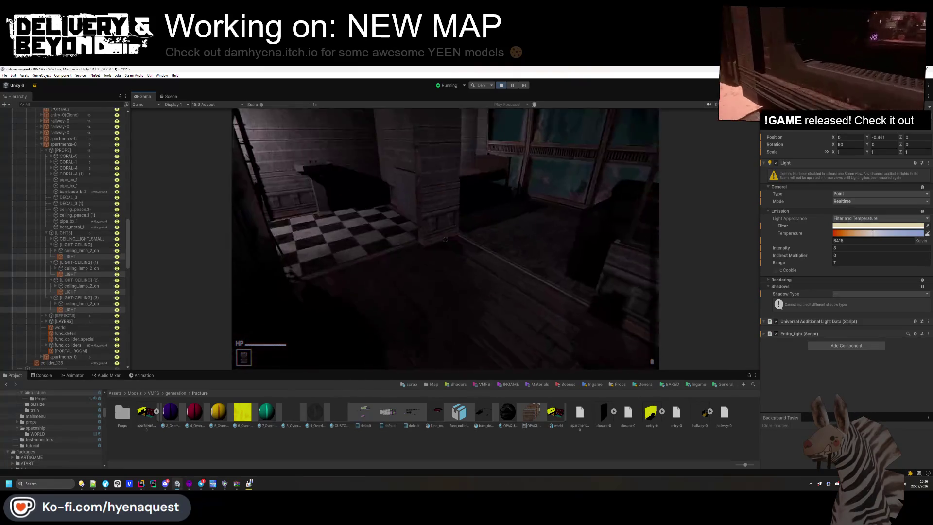
Step: Copy the tuned light component and stop Play mode
key("super")
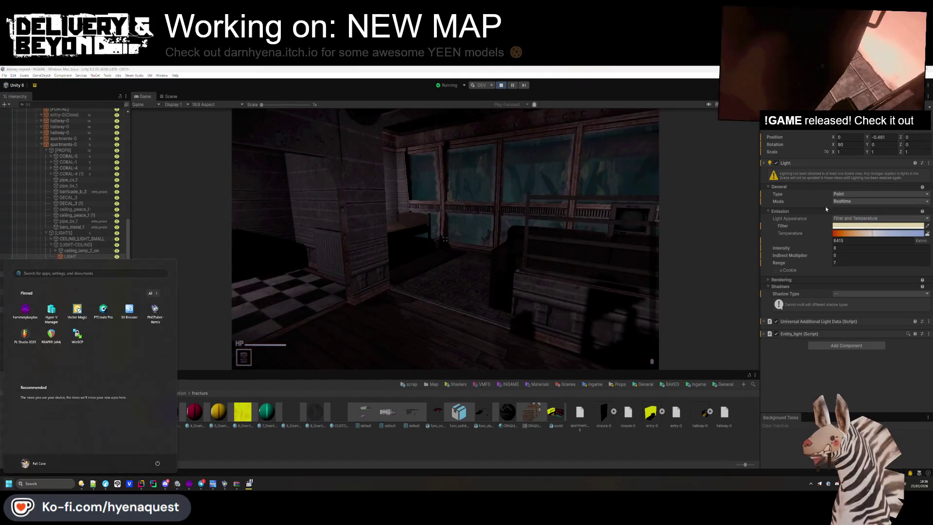
left_click(91, 257)
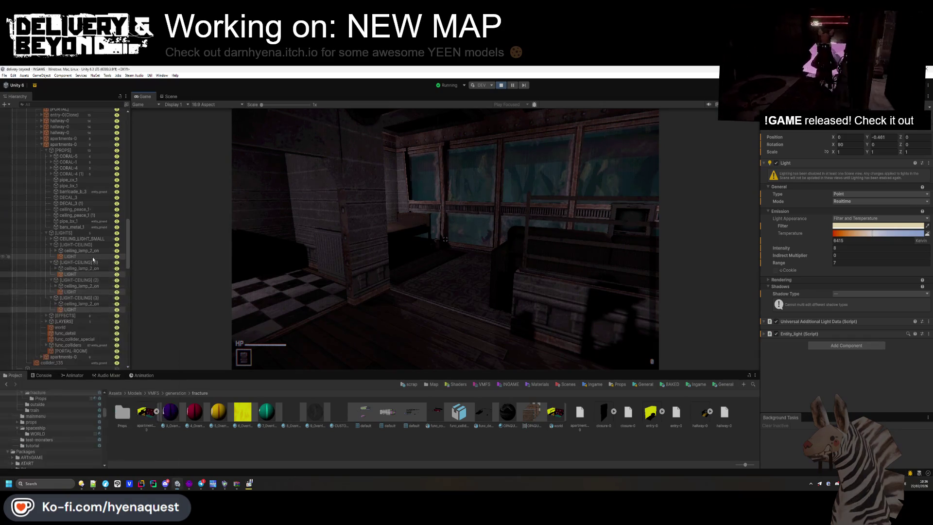
right_click(774, 163)
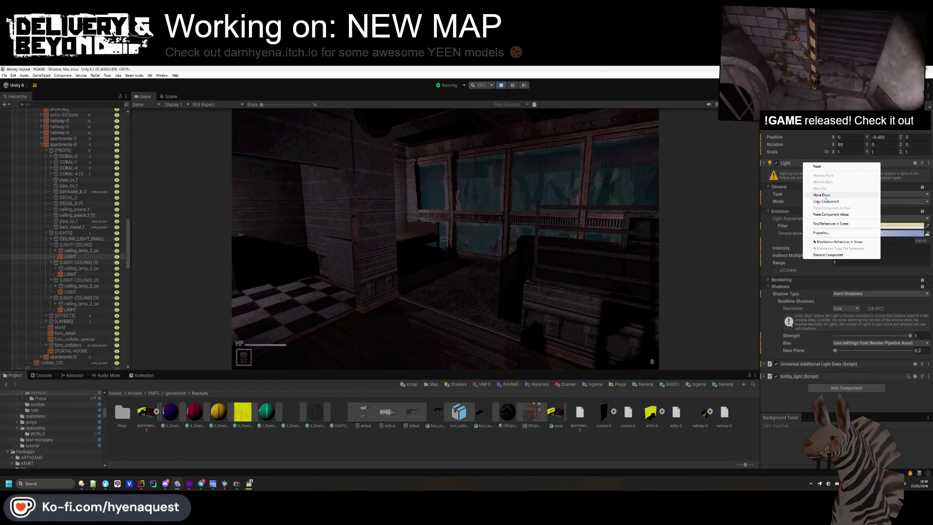
left_click(806, 202)
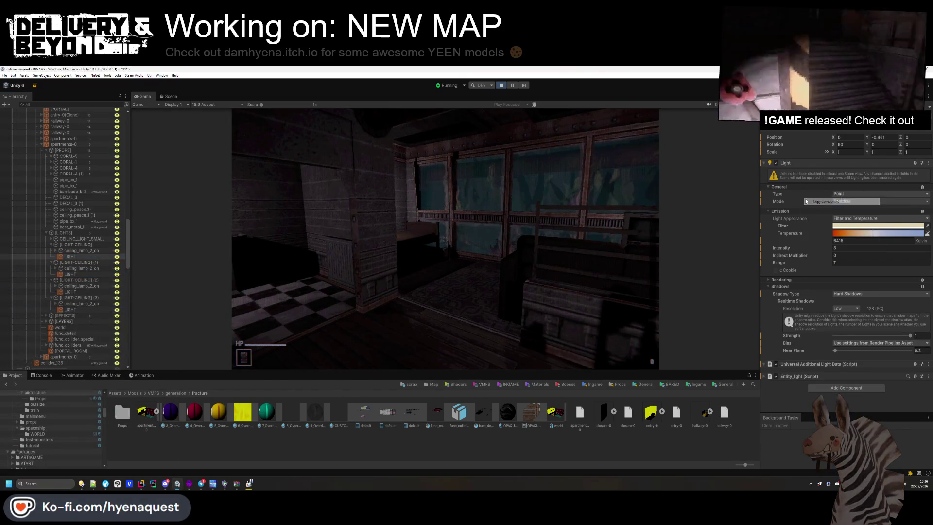
left_click(501, 85)
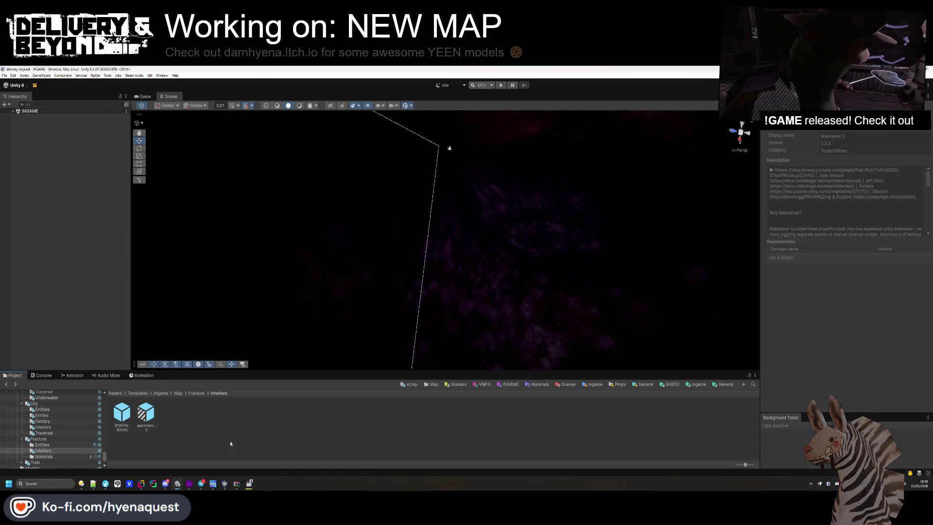
Step: In the apartments-0 prefab, paste the copied light settings onto all four [LIGHT-CEILING] LIGHTs
left_click(150, 418)
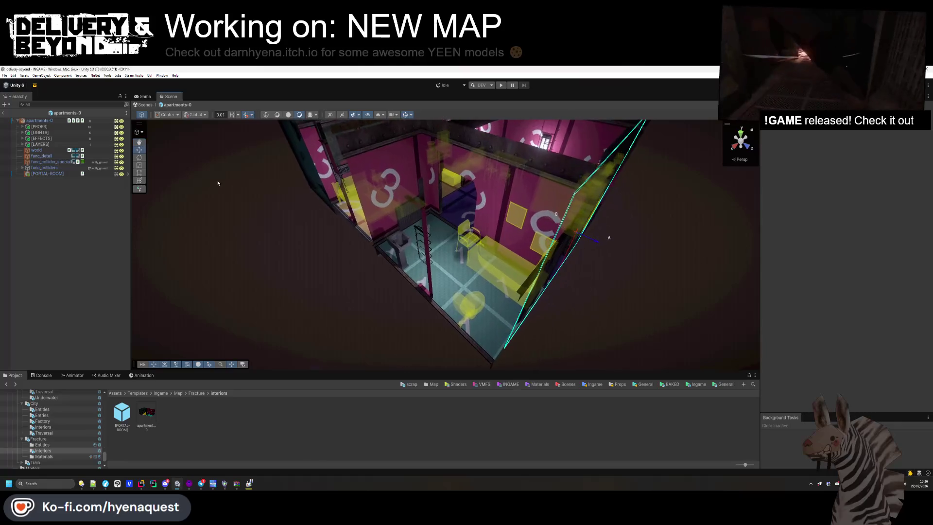
left_click(22, 133)
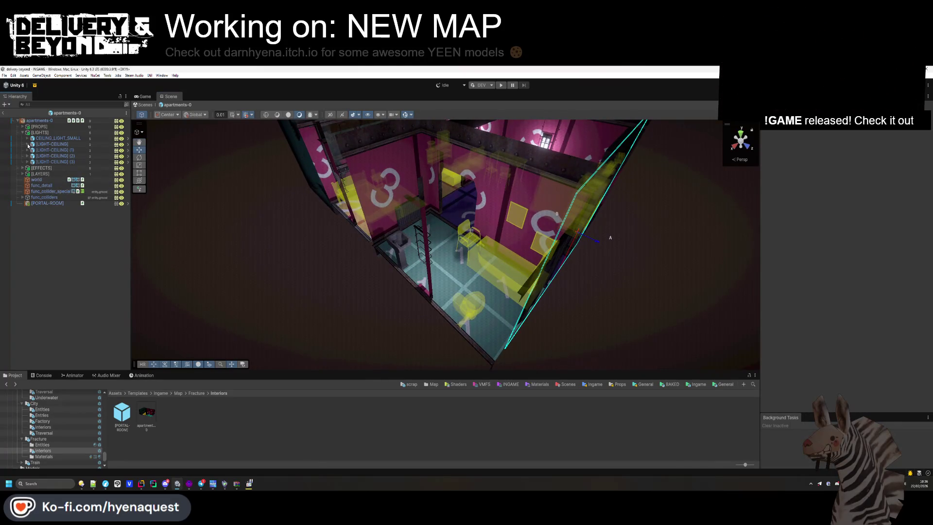
left_click(28, 144)
left_click(28, 162)
left_click(28, 179)
left_click(27, 197)
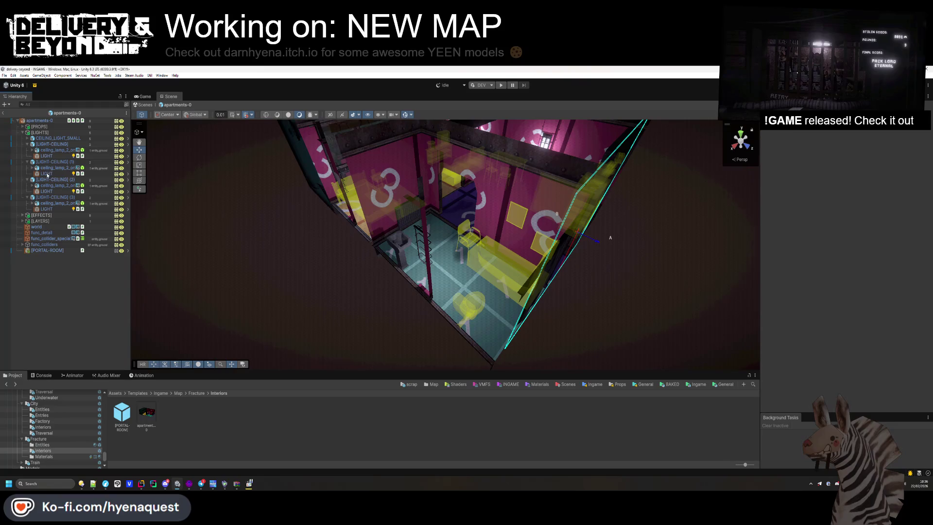
left_click(47, 174)
left_click(46, 191, "ctrl")
left_click(46, 209, "ctrl")
left_click(52, 156, "ctrl")
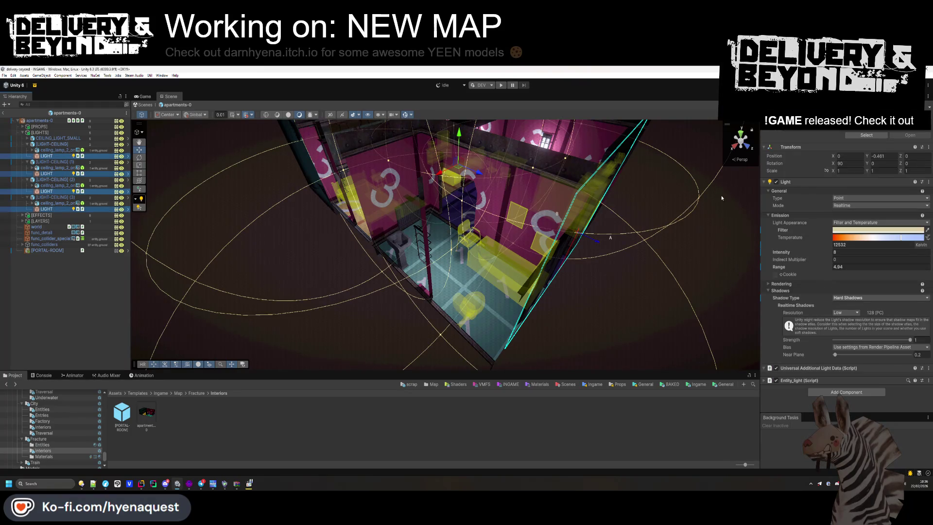
right_click(807, 182)
left_click(830, 232)
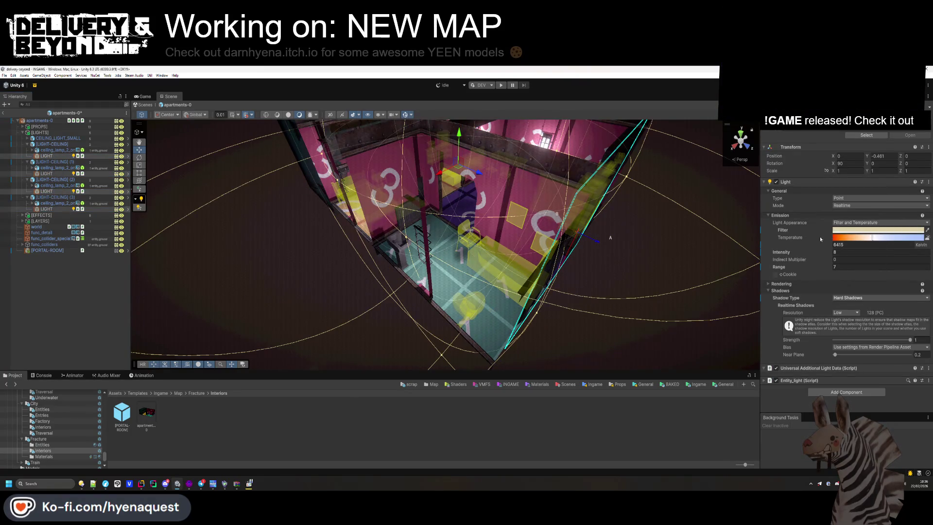
Step: Give CEILING_LIGHT_SMALL the cream colour and enable its filter and temperature
right_click(814, 236)
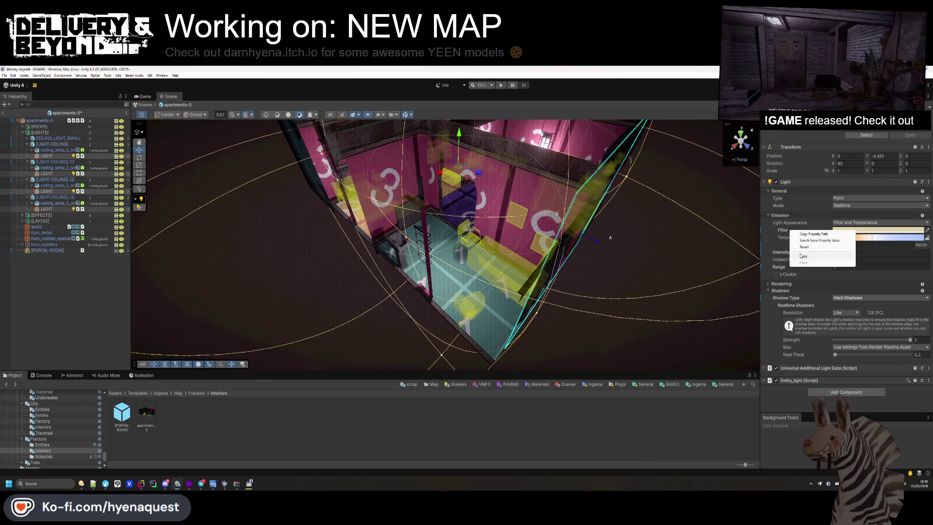
left_click(802, 256)
left_click(32, 139)
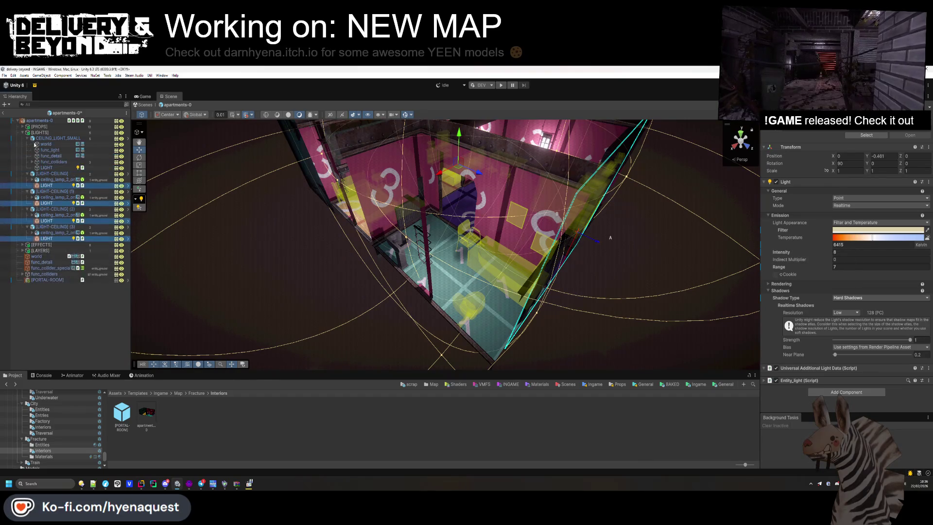
left_click(47, 167)
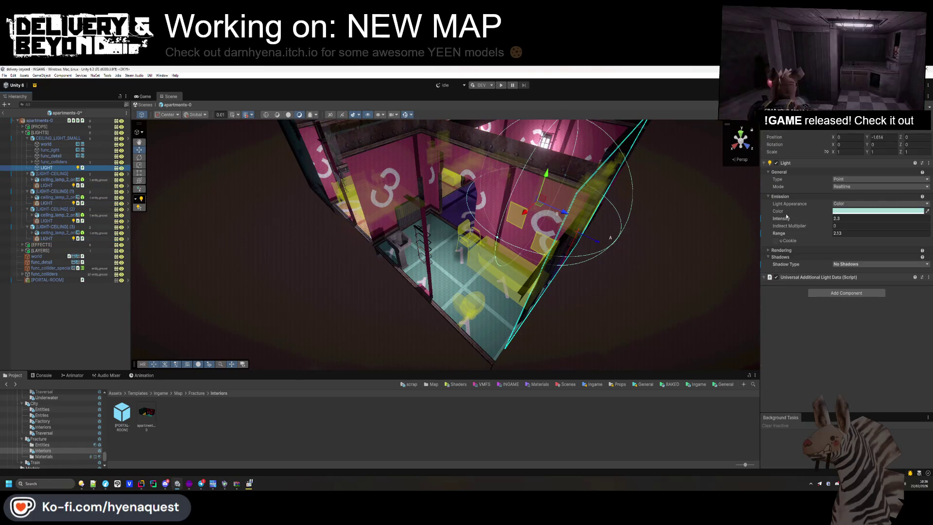
right_click(786, 213)
left_click(798, 244)
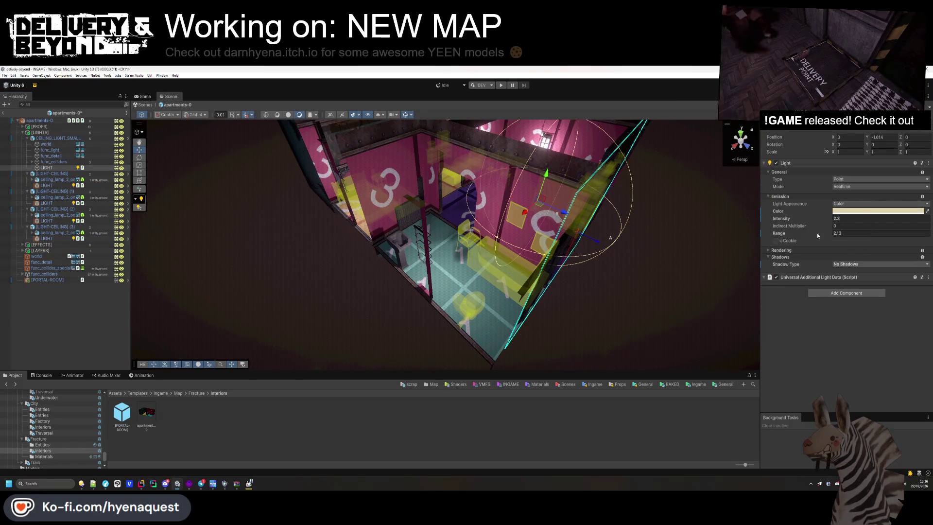
left_click(864, 218)
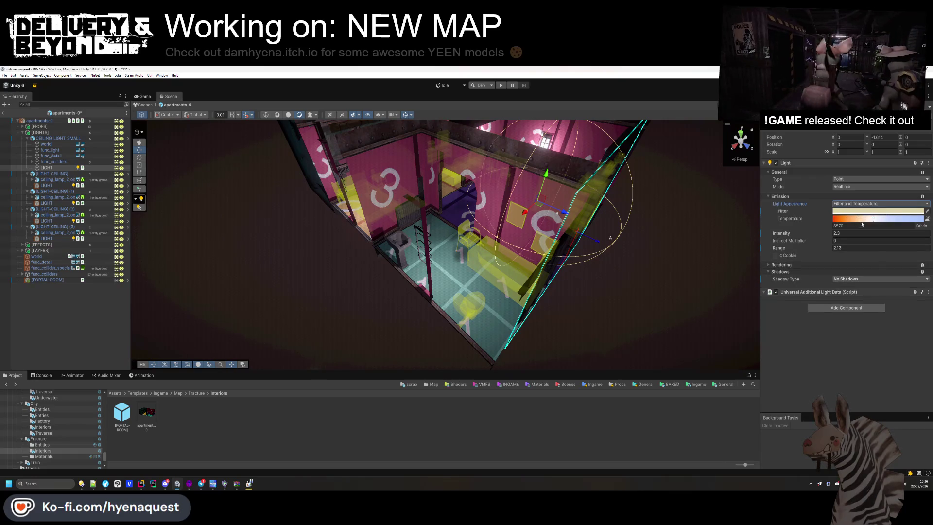
Step: Set the small ceiling light's temperature to 6415 K
left_click(57, 186)
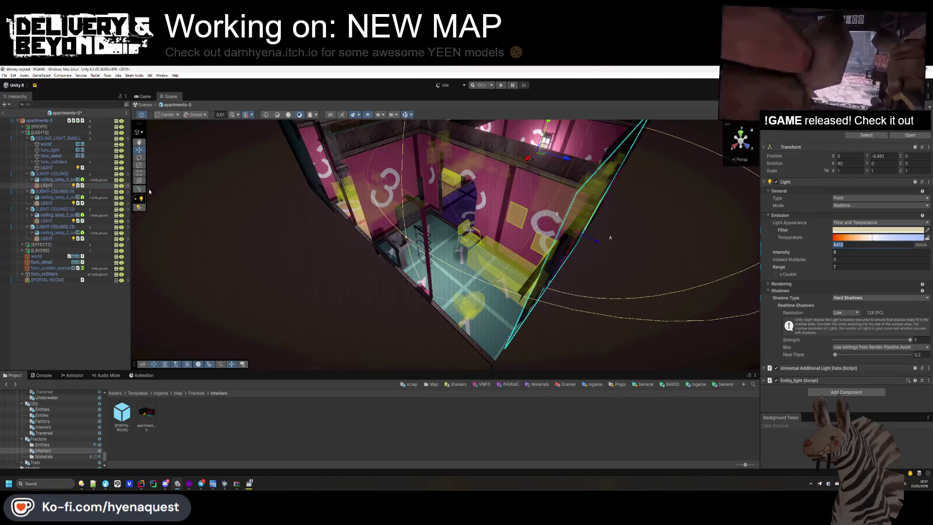
left_click(52, 168)
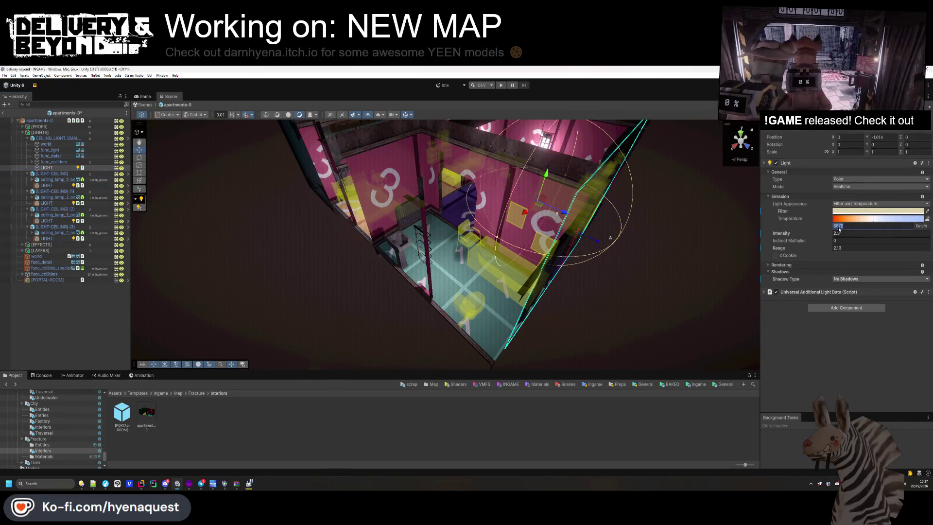
type("6415")
key("Return")
Step: Orbit the room inspecting walls, then exit the prefab back to the INGAME scene
left_click(363, 323)
left_click_drag(362, 323, 412, 288)
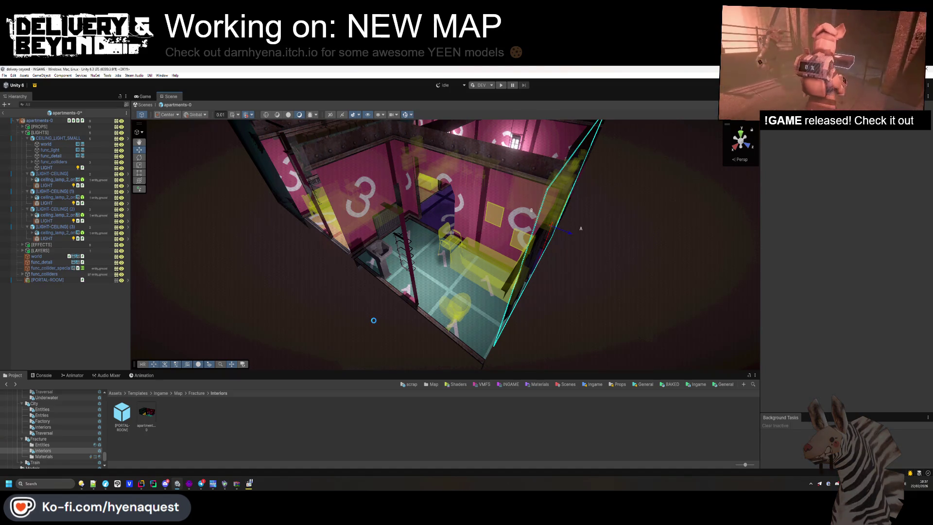
left_click_drag(374, 323, 451, 272)
left_click(451, 272)
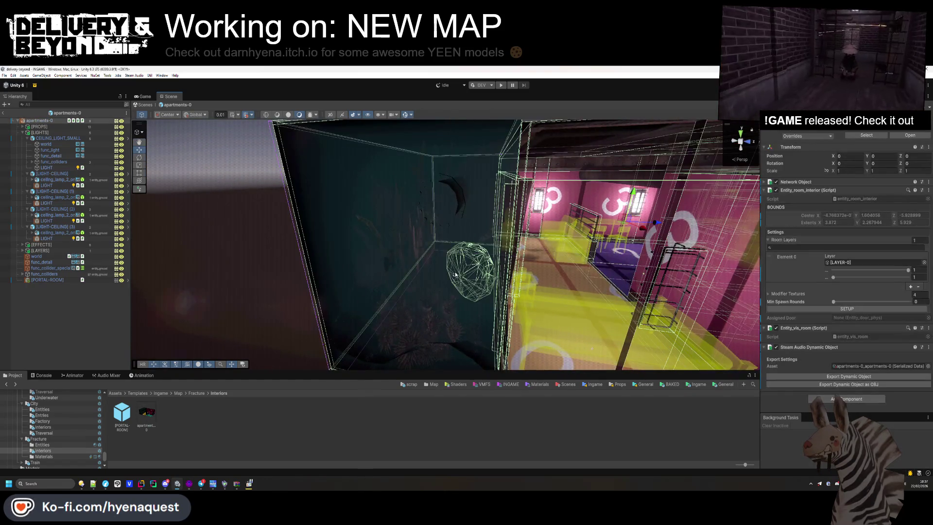
left_click(447, 229)
left_click(112, 312)
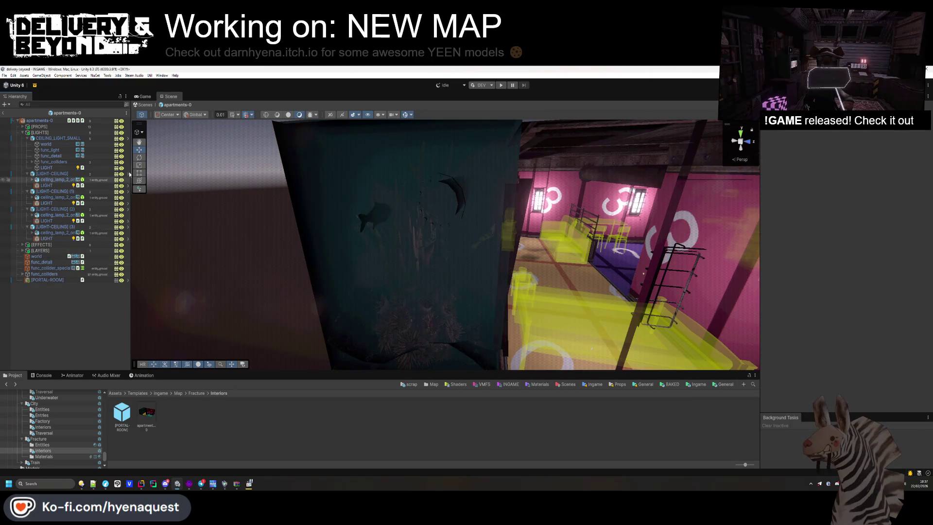
left_click(5, 114)
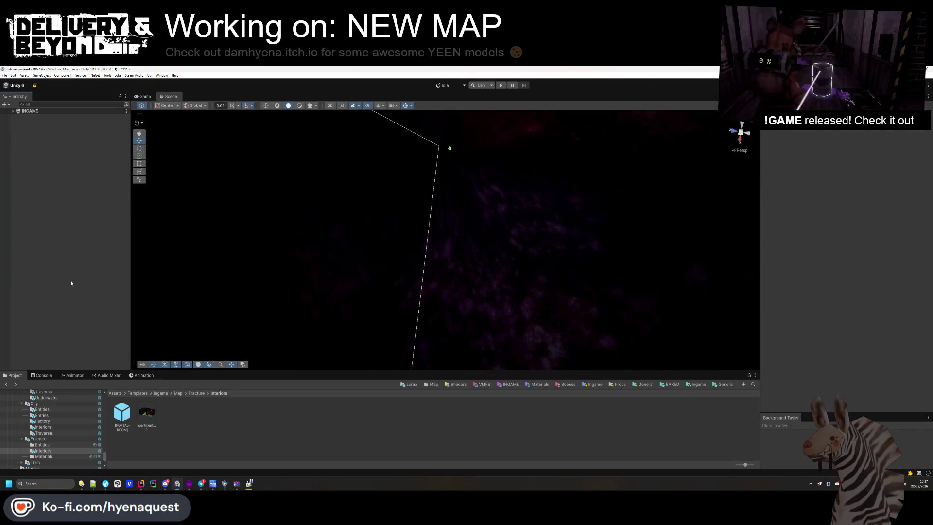
Step: Enter Play mode, let the level generate, and walk to the lamp-lit apartment hallway
left_click(501, 86)
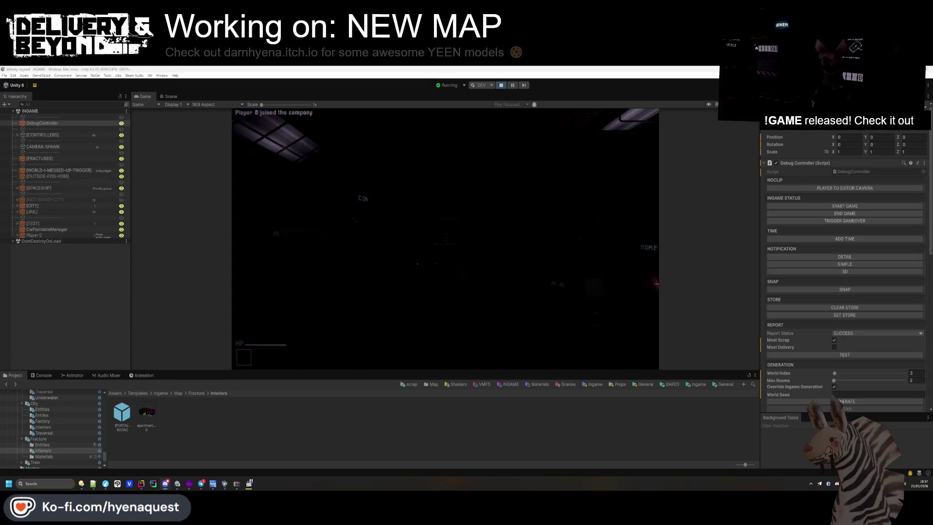
left_click(57, 219)
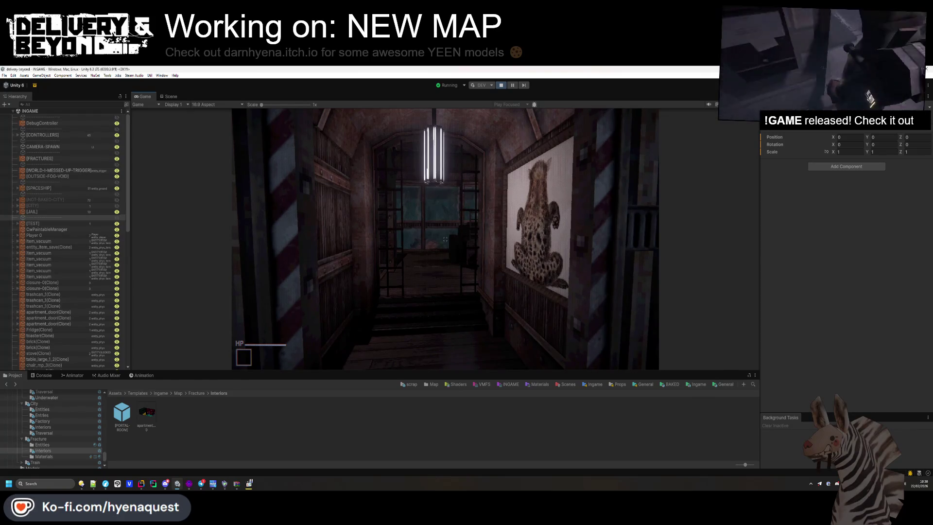
Step: Take two screenshots of the running Game view
key("super+shift+s")
mouse_move(217, 103)
left_mouse_down()
mouse_move(652, 328)
mouse_move(672, 366)
left_mouse_up()
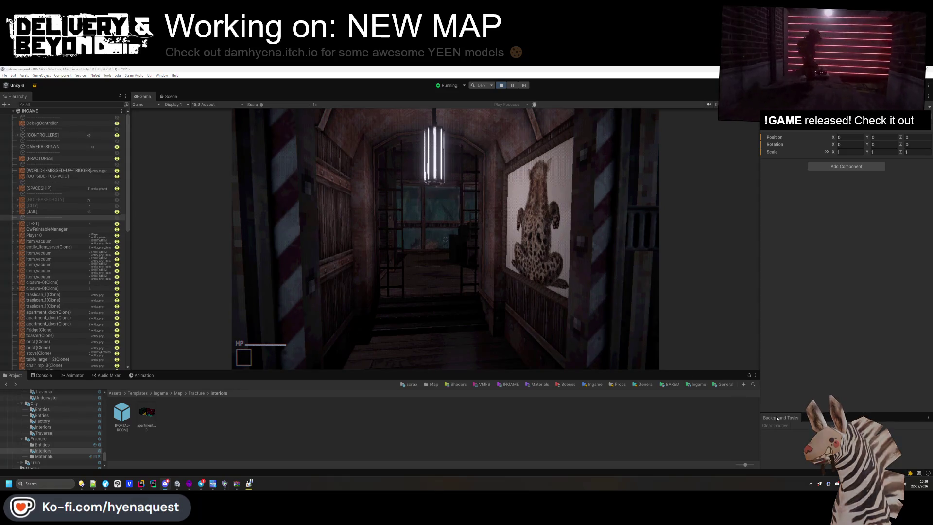
key("super+shift+s")
left_click_drag(232, 109, 653, 372)
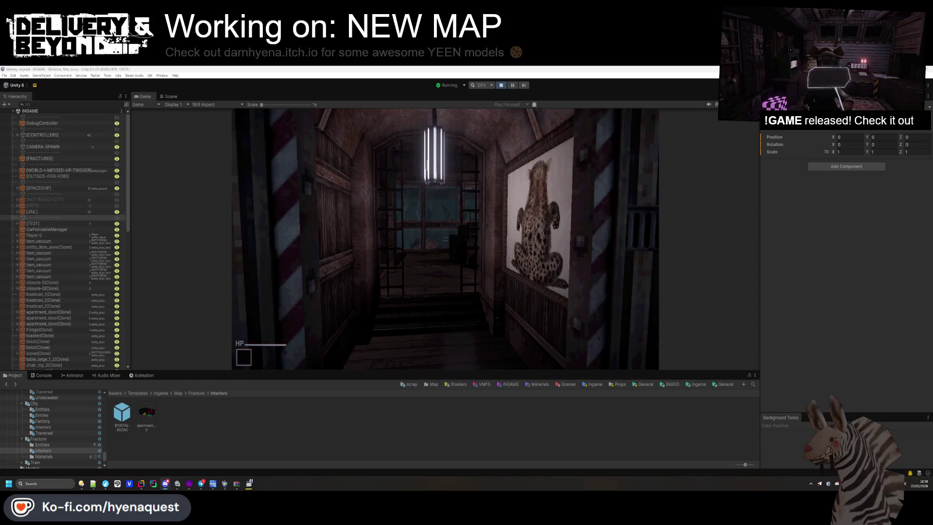
Step: Walk through the kitchen to the large window and step back to view the room
left_click(361, 300)
key("w")
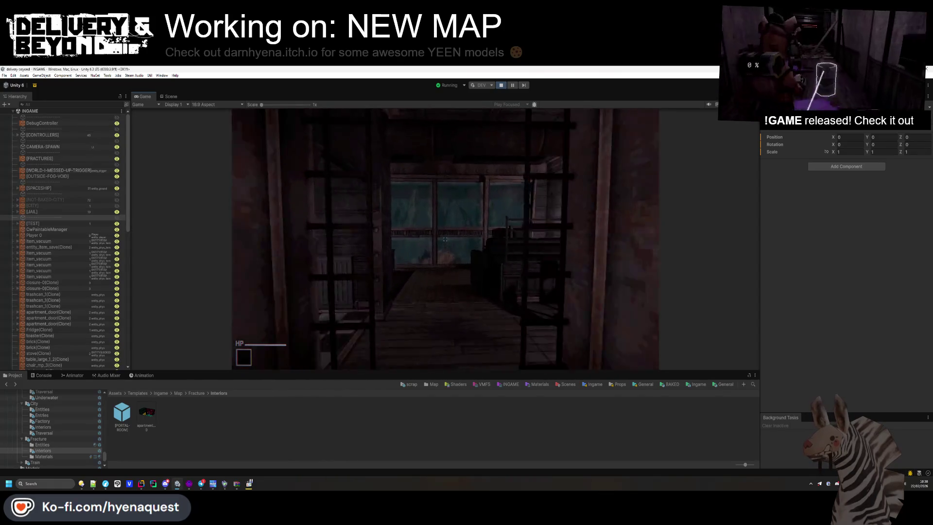
key("w")
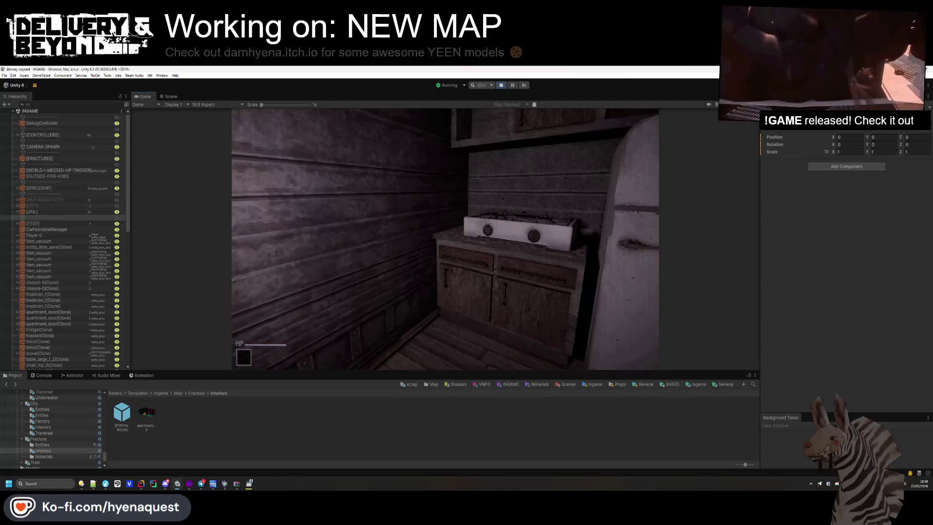
key("w")
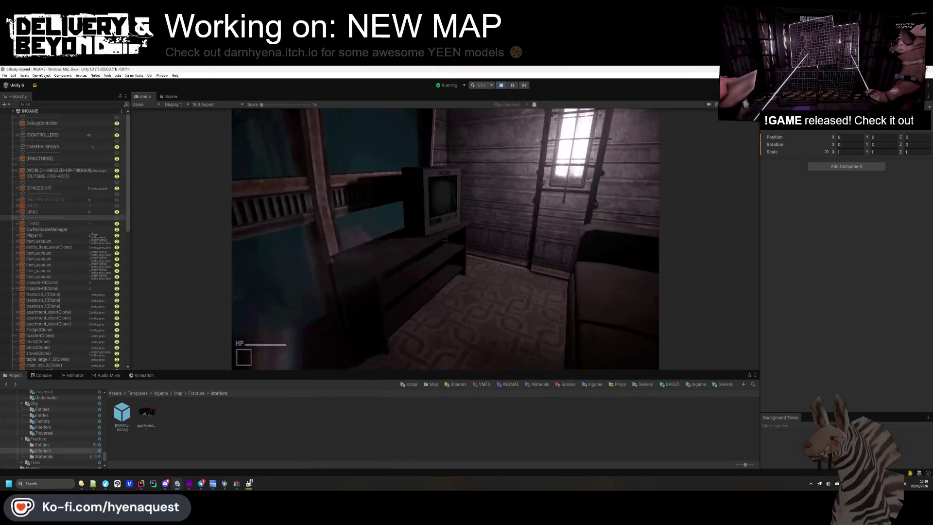
key("s")
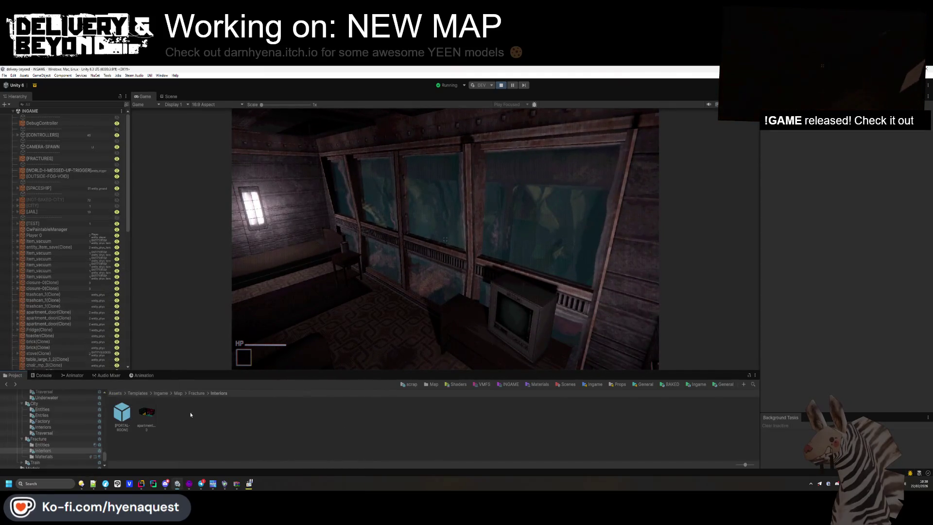
Step: Open the Fracture/Materials folder in the Project panel and show the Scene view
left_click(165, 412)
key("BackSpace")
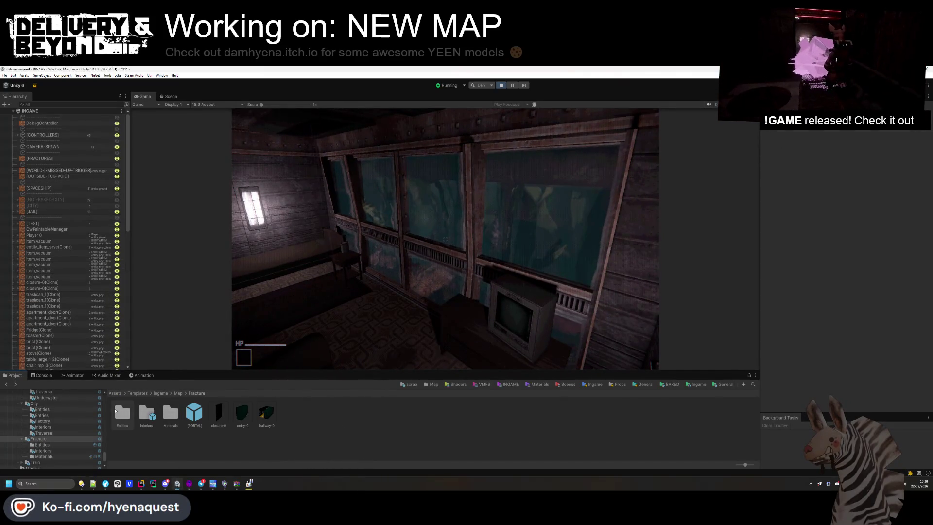
double_click(168, 415)
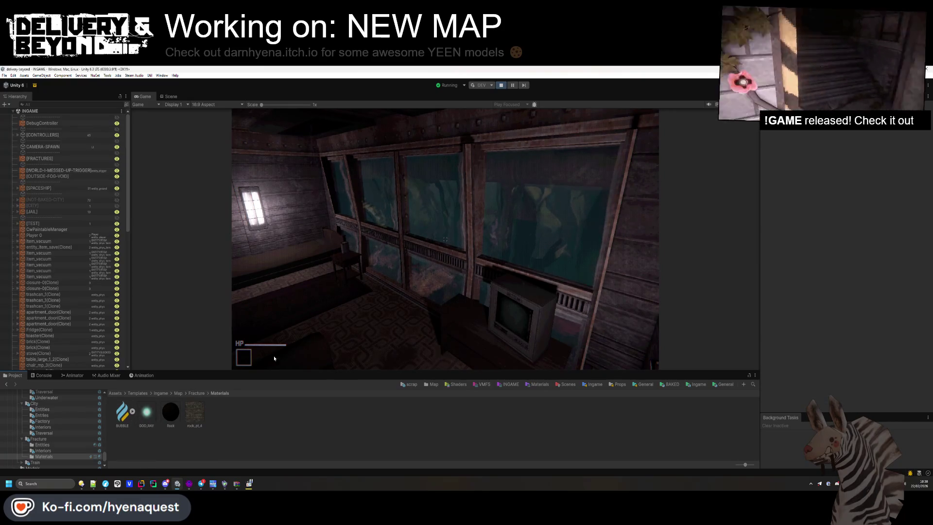
left_click(169, 96)
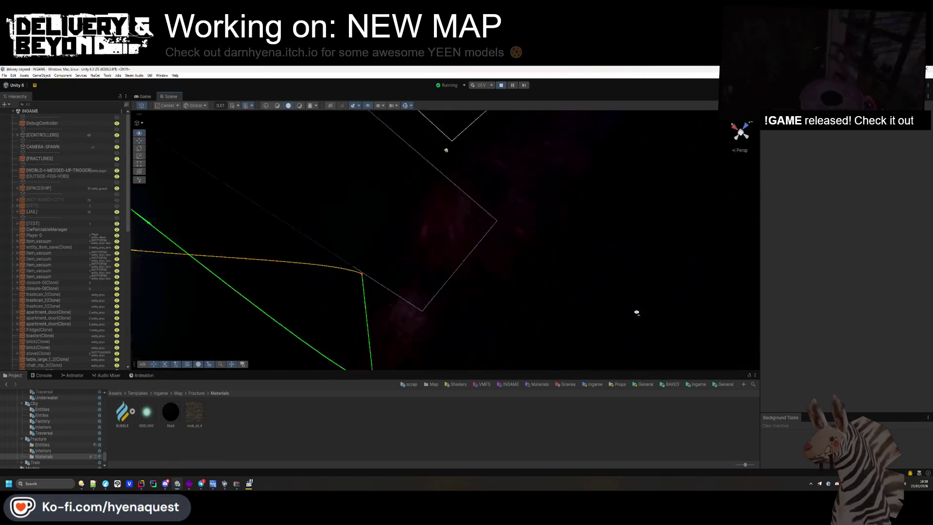
Step: Select the water volume and lower SEA_INTENSE's Fog Density to 0.547, checking it in-game
left_click(343, 176)
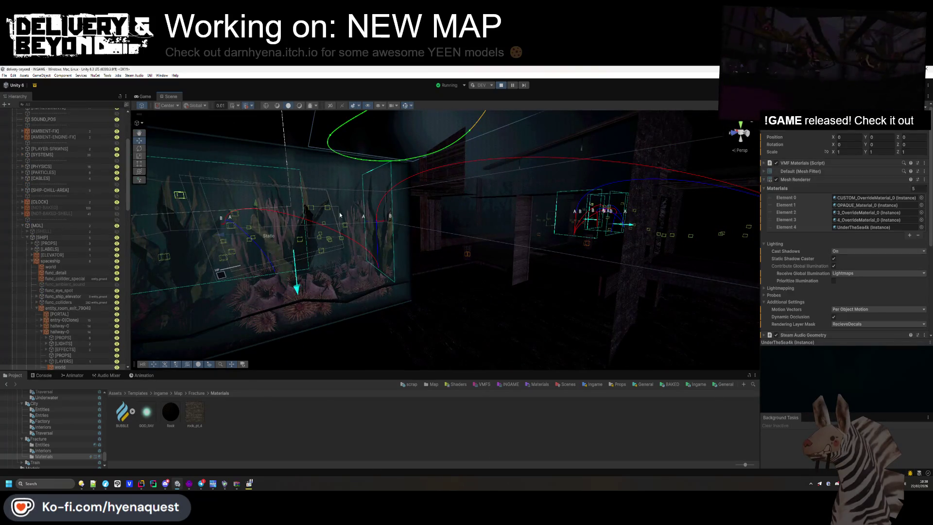
left_click(42, 444)
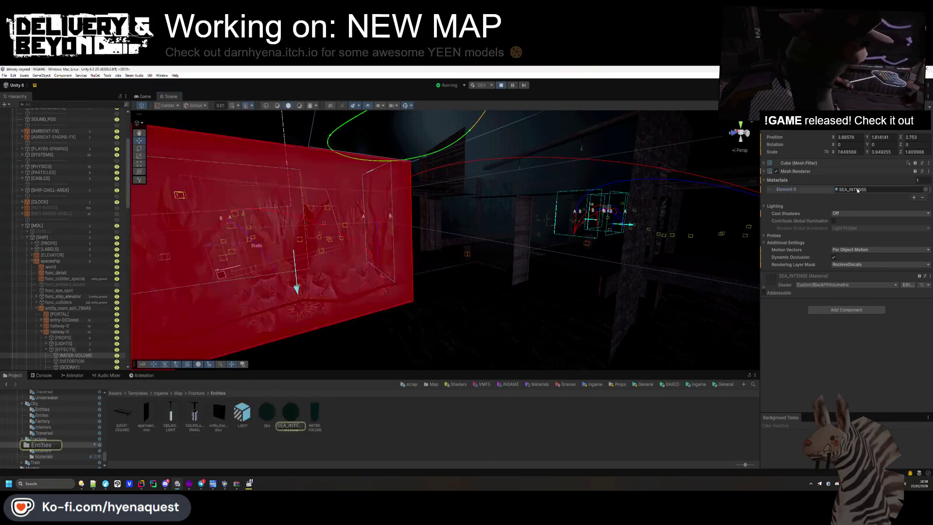
left_click(143, 96)
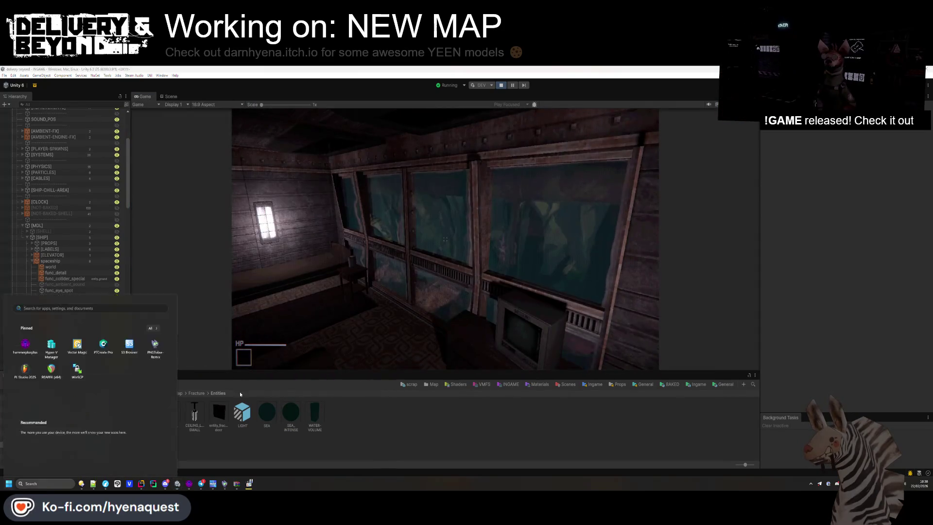
left_click(290, 413)
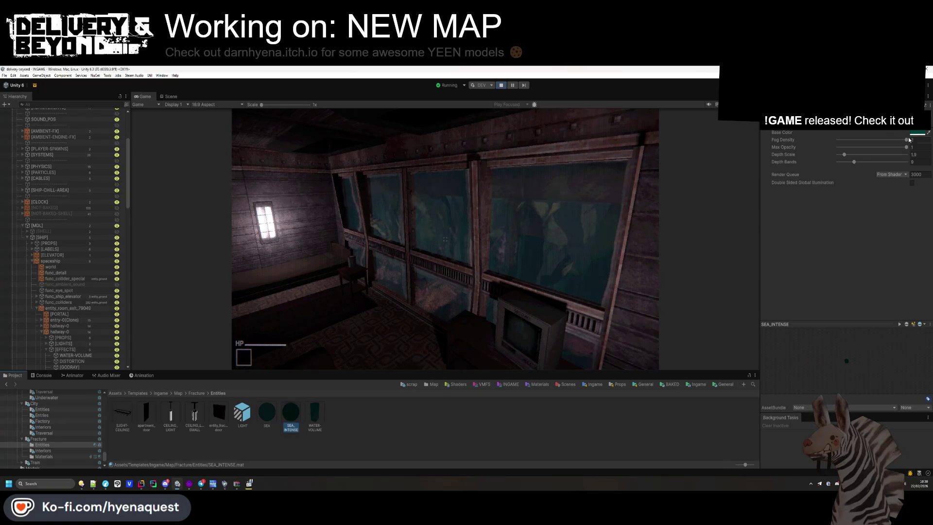
left_click_drag(895, 142, 848, 144)
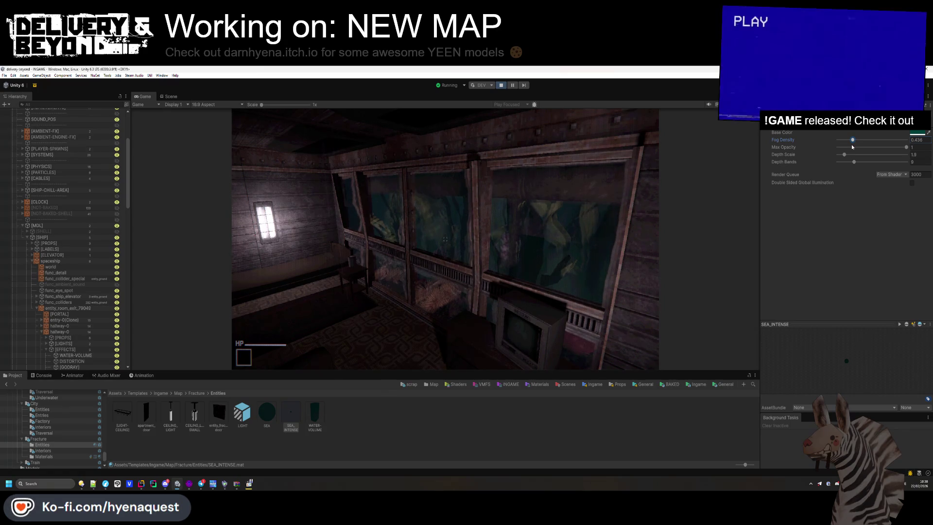
left_click(486, 243)
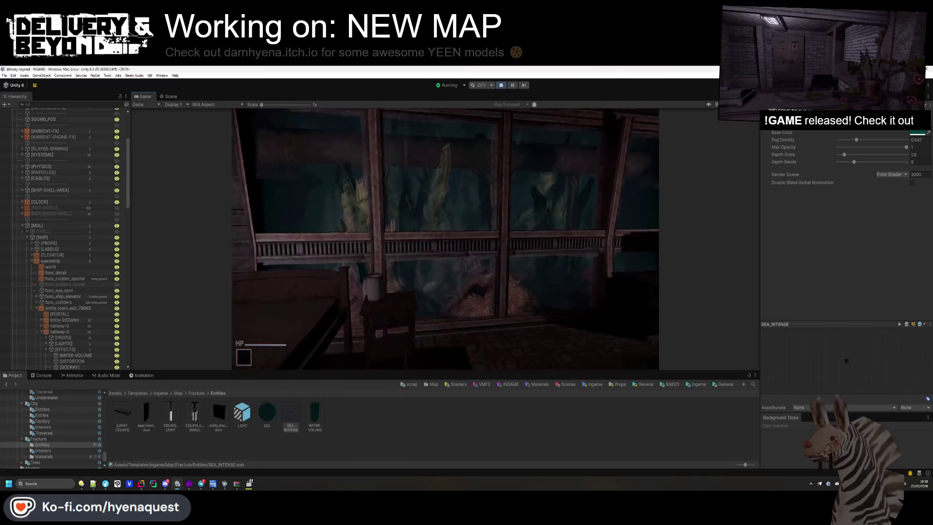
key("super")
Step: Re-tint SEA_INTENSE's teal Base Color in the colour picker
left_click(912, 134)
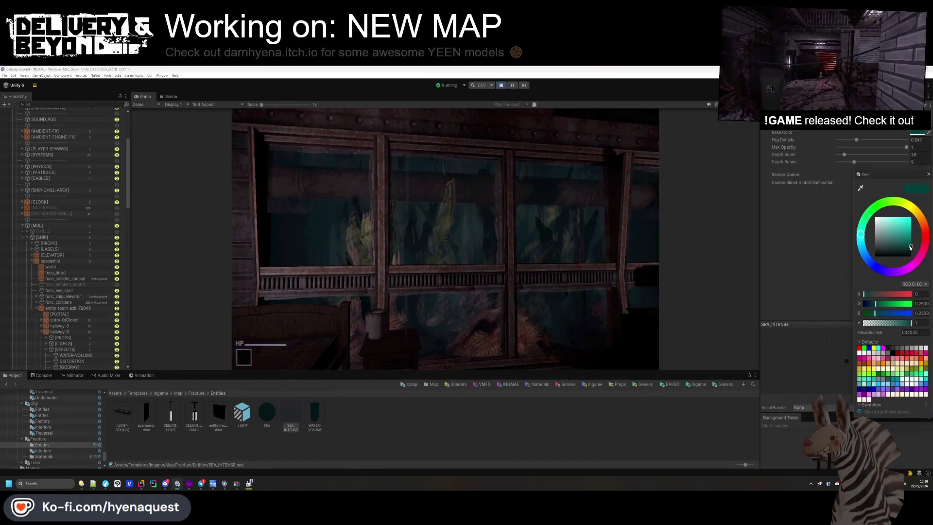
left_click_drag(910, 248, 916, 248)
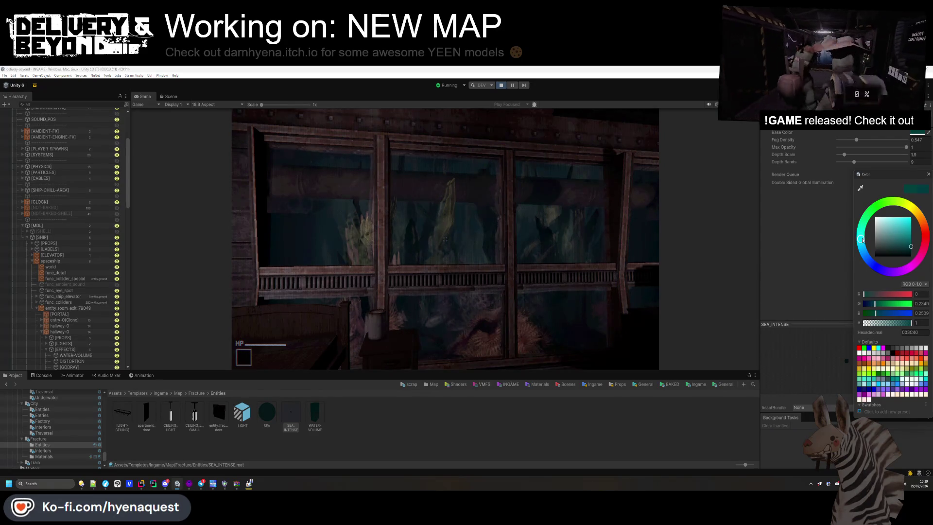
left_click(782, 268)
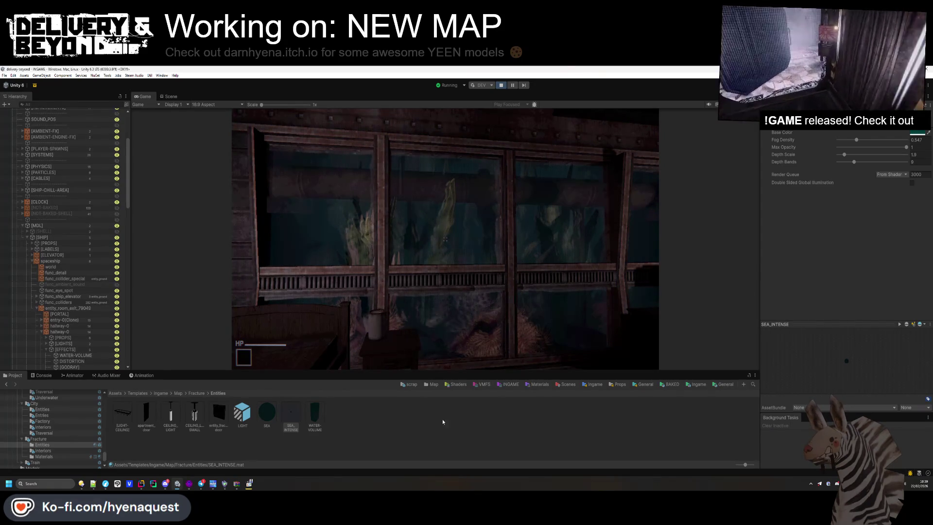
Step: Deselect SEA_INTENSE and capture screenshots of the cabin and hallway in the Game view
left_click(443, 422)
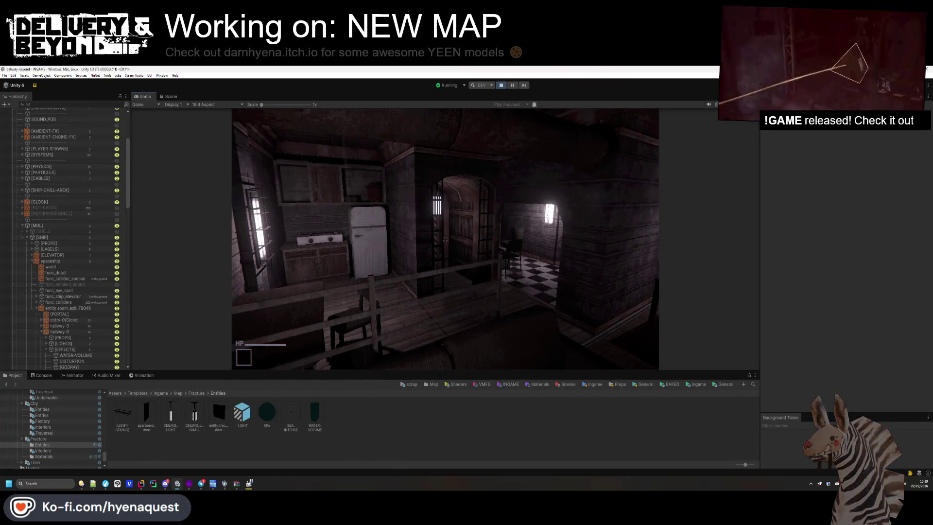
key("super+shift+s")
left_click_drag(232, 107, 628, 330)
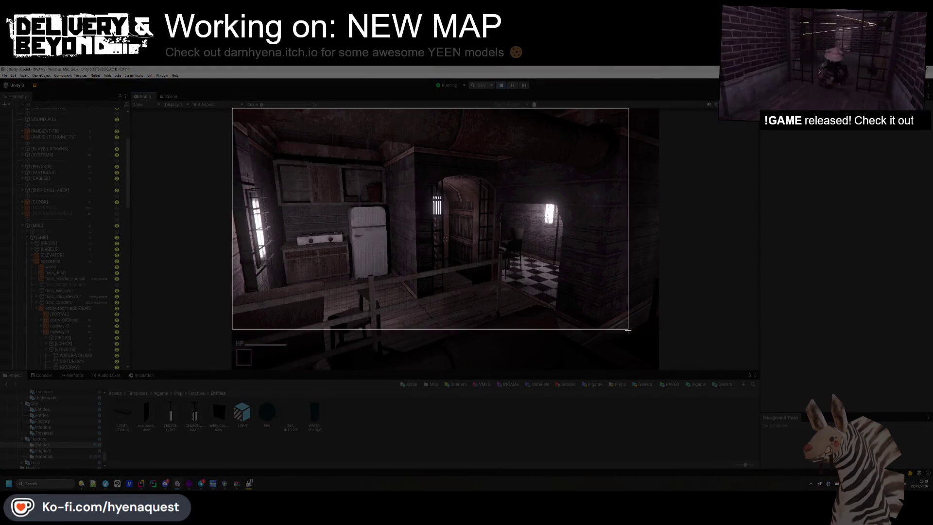
left_click_drag(659, 368, 659, 369)
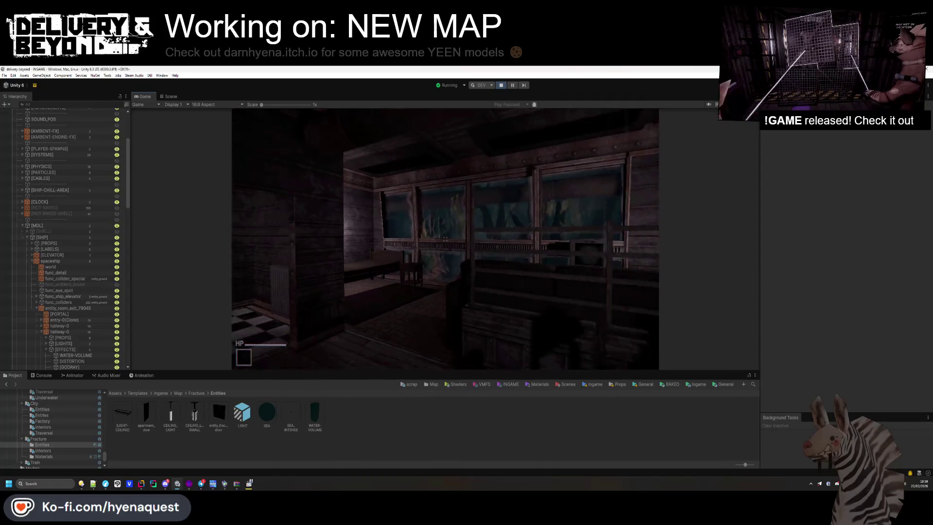
key("super+shift+s")
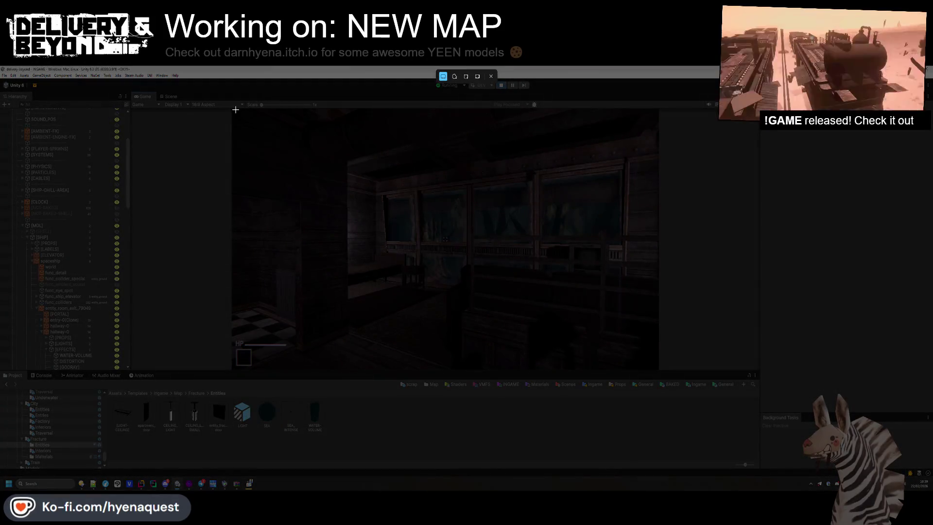
mouse_move(233, 109)
left_mouse_down()
mouse_move(604, 308)
mouse_move(657, 370)
left_mouse_up()
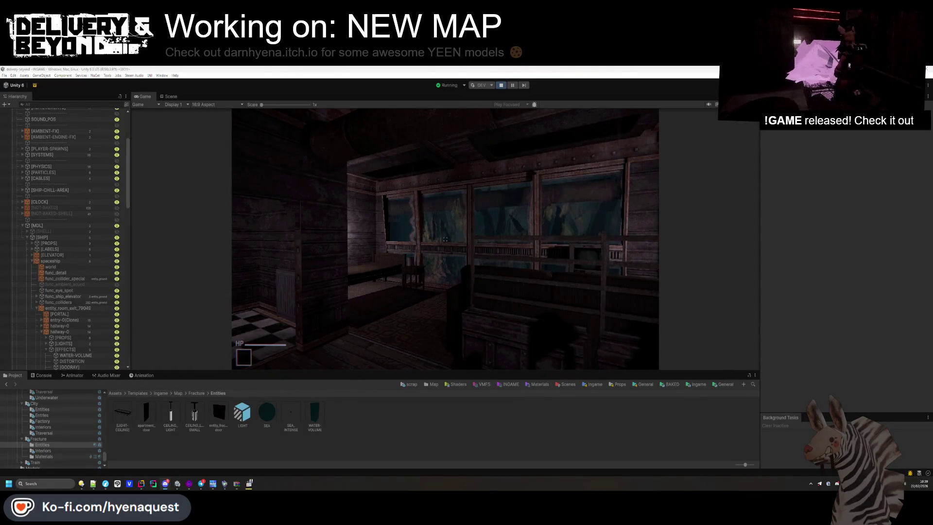
left_click(339, 300)
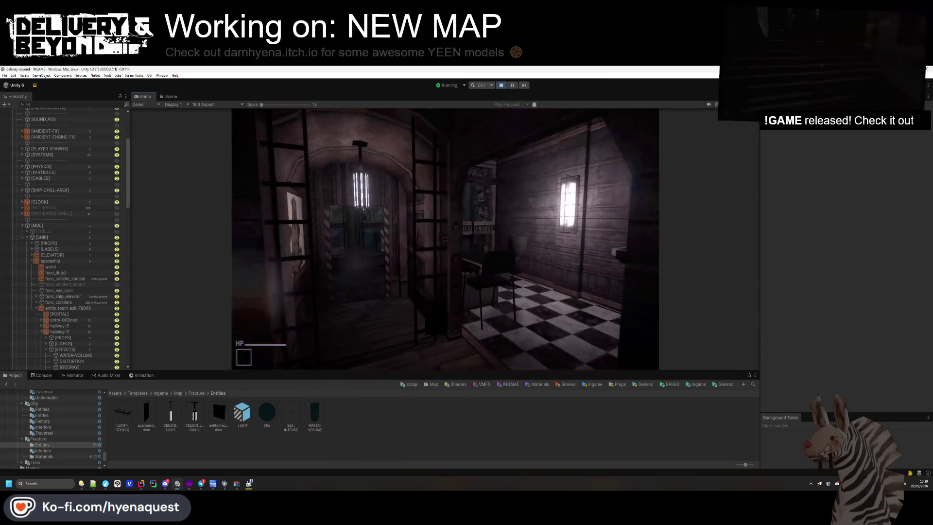
key("super+shift+s")
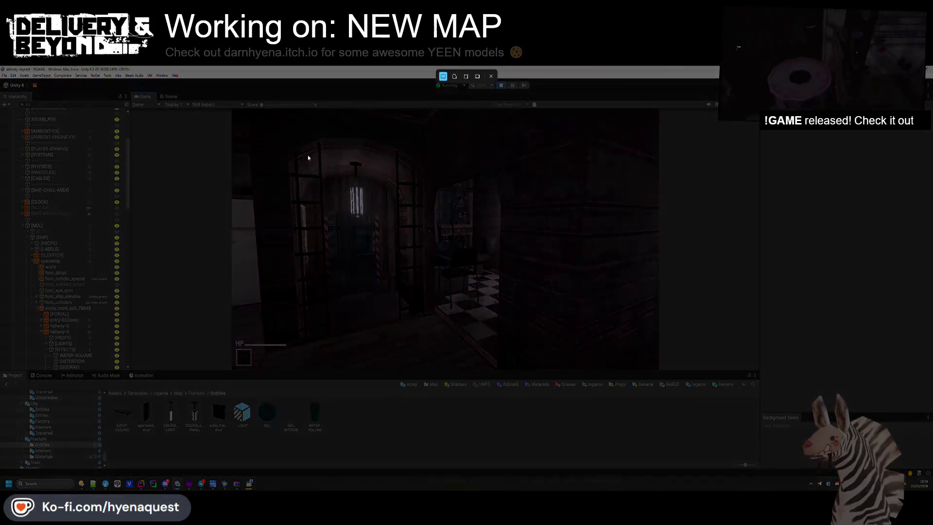
left_click_drag(469, 250, 658, 369)
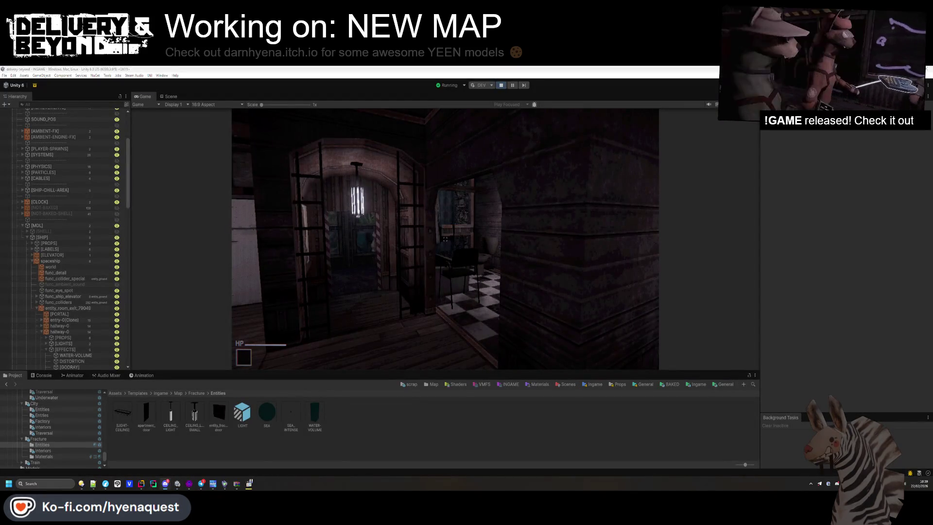
Step: Walk through the doorway into the bathroom, then switch to the Scene view
key("w")
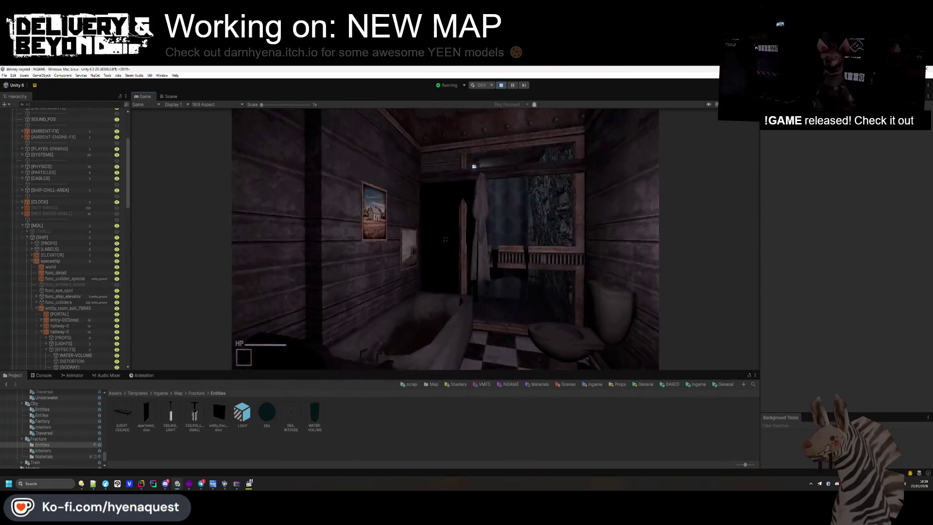
key("w")
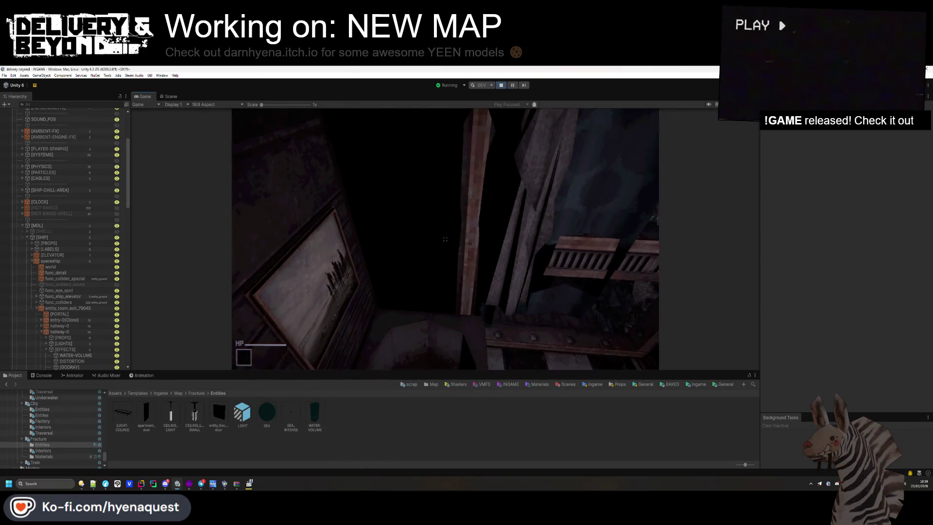
key("ctrl+1")
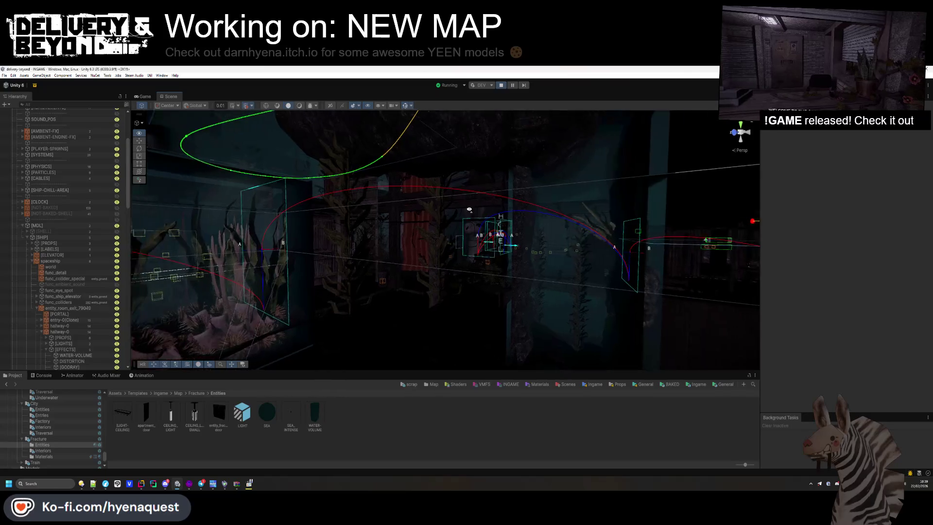
Step: Set the shower curtain's Mesh Renderer Cast Shadows to Off and check it in-game
mouse_move(469, 209)
left_mouse_down()
mouse_move(323, 198)
mouse_move(206, 210)
mouse_move(612, 271)
mouse_move(511, 233)
left_mouse_up()
left_click(486, 228)
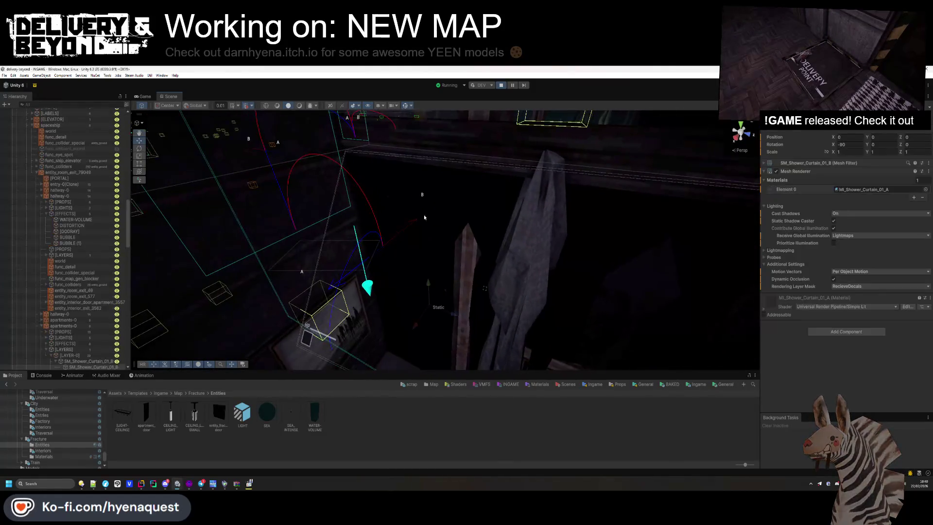
left_click_drag(424, 217, 467, 233)
left_click(850, 213)
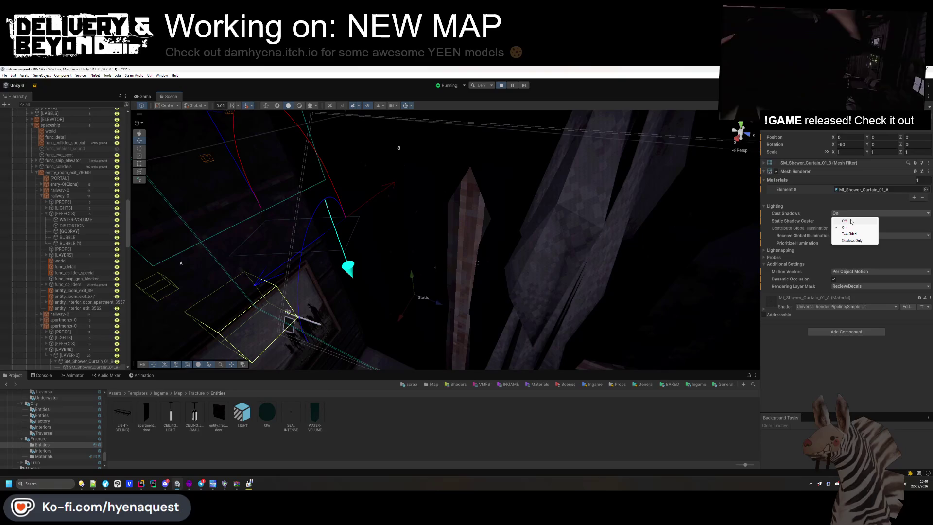
left_click(851, 221)
left_click(144, 96)
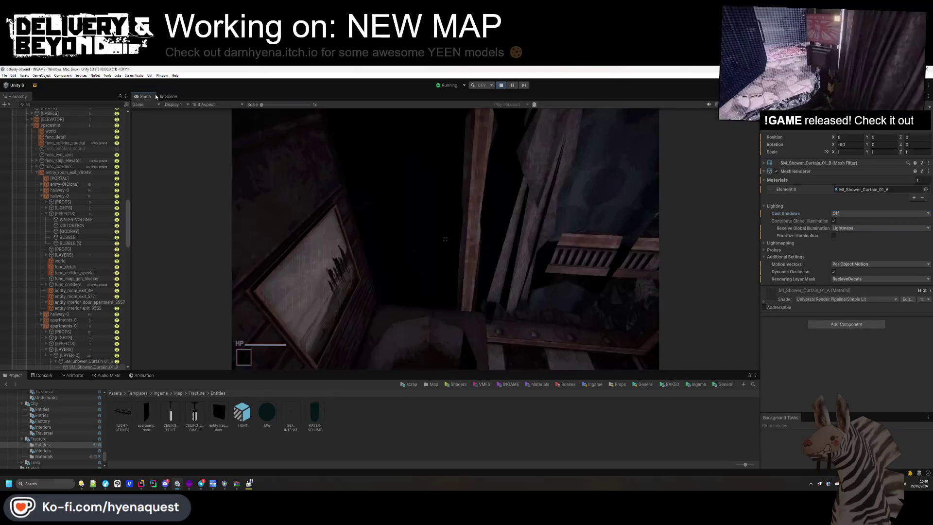
left_click(166, 97)
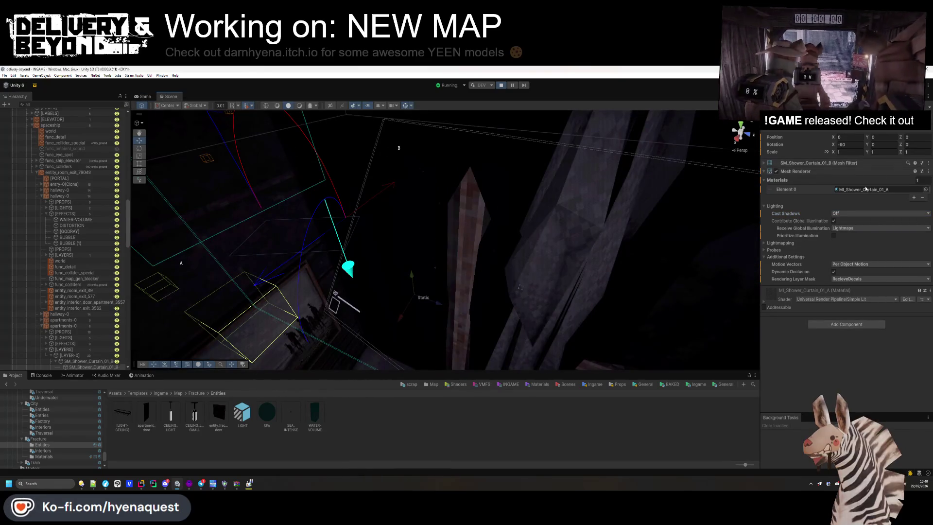
Step: Locate the curtain's material in the Project, recheck the game, and reselect SM_Shower_Curtain_01_B
double_click(863, 189)
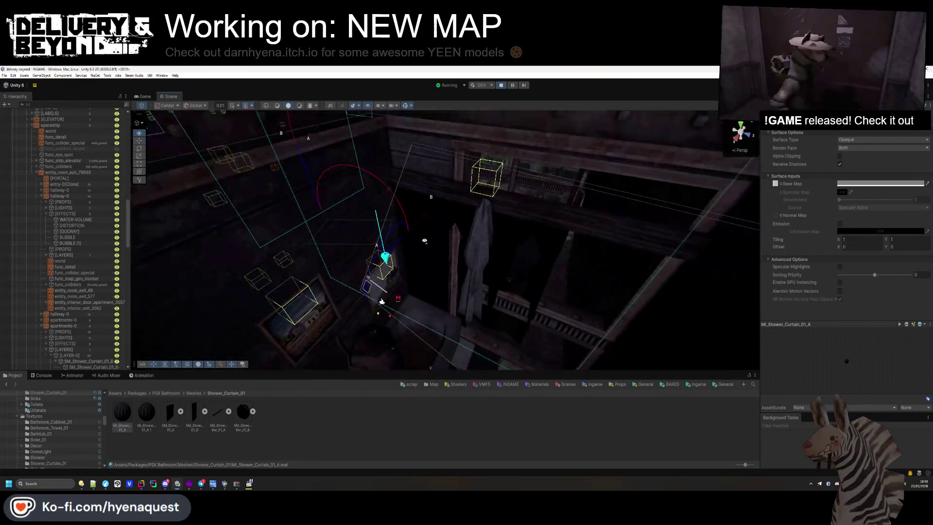
left_click(144, 96)
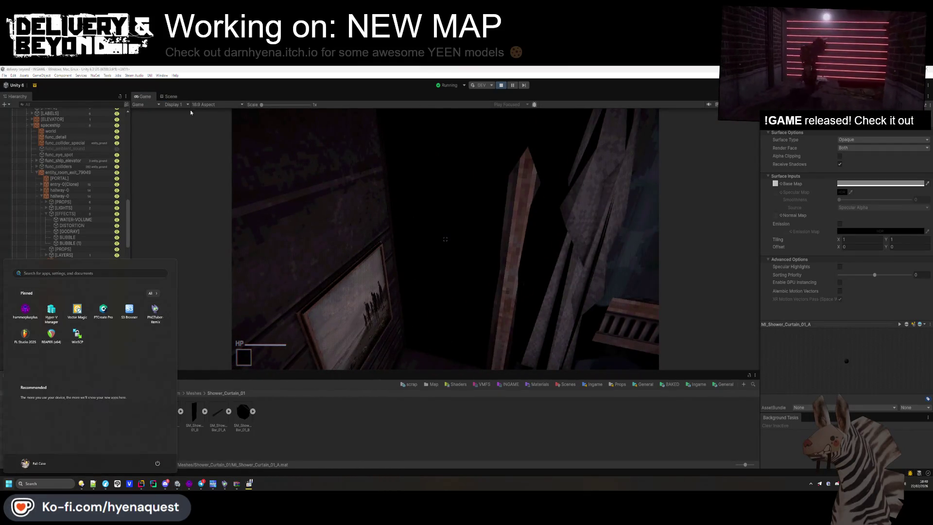
left_click(171, 97)
left_click(416, 220)
left_click(423, 268)
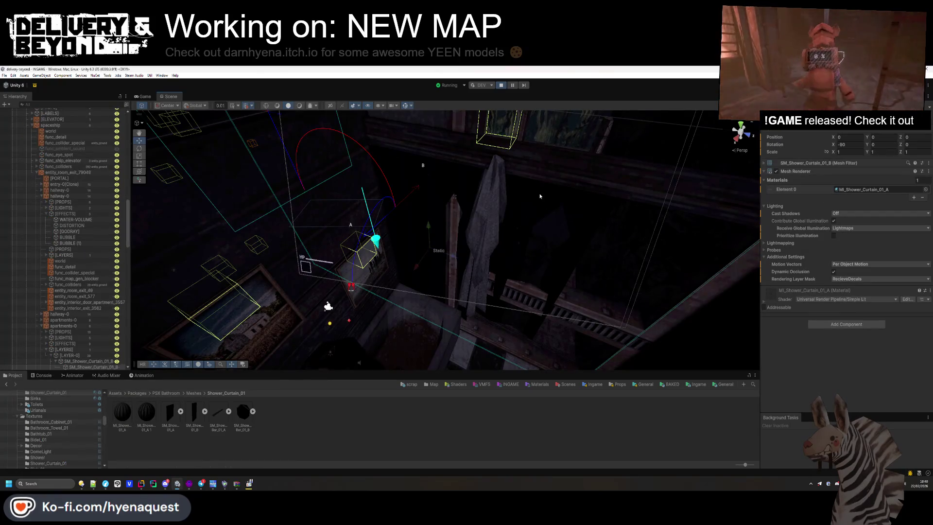
Step: Move the curtain into the bathroom and inspect the MI_Shower_Curtain_01_A materials
left_click(439, 239)
left_click_drag(419, 266, 338, 265)
left_click(123, 415)
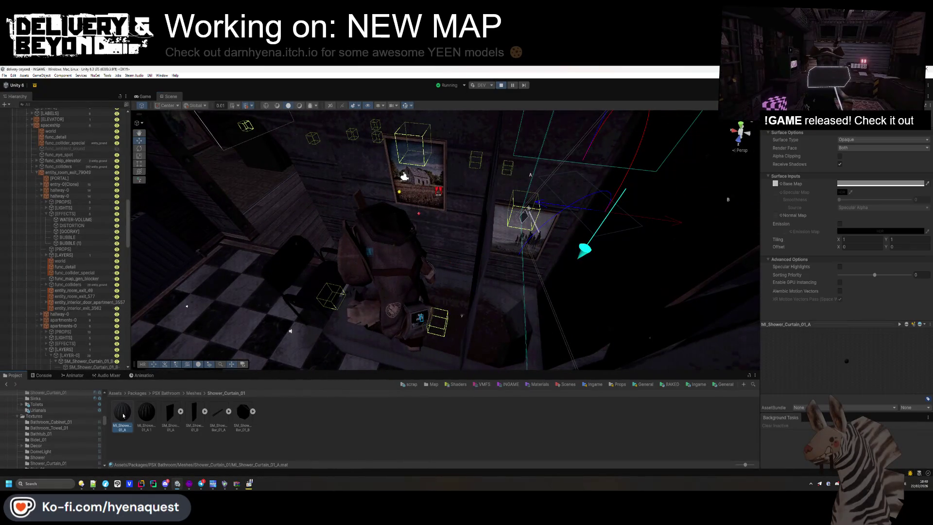
left_click(145, 413)
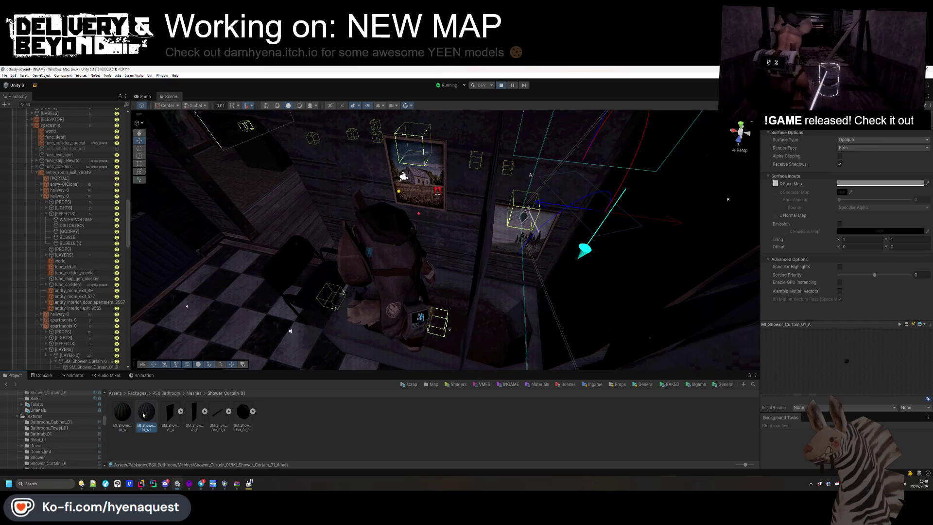
left_click_drag(490, 234, 621, 256)
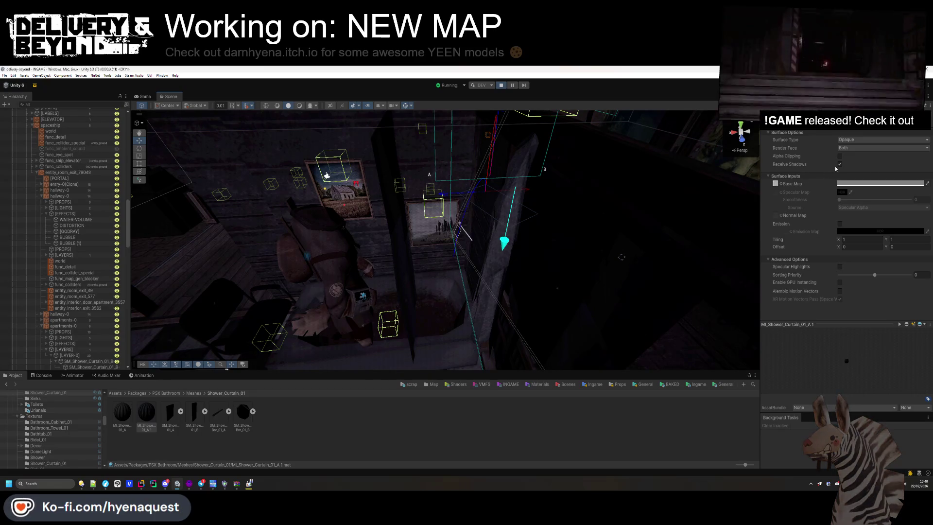
Step: Check the curtain in-game, then turn SM_Shower_Curtain_01_B to rotation Y -163.5
left_click(145, 96)
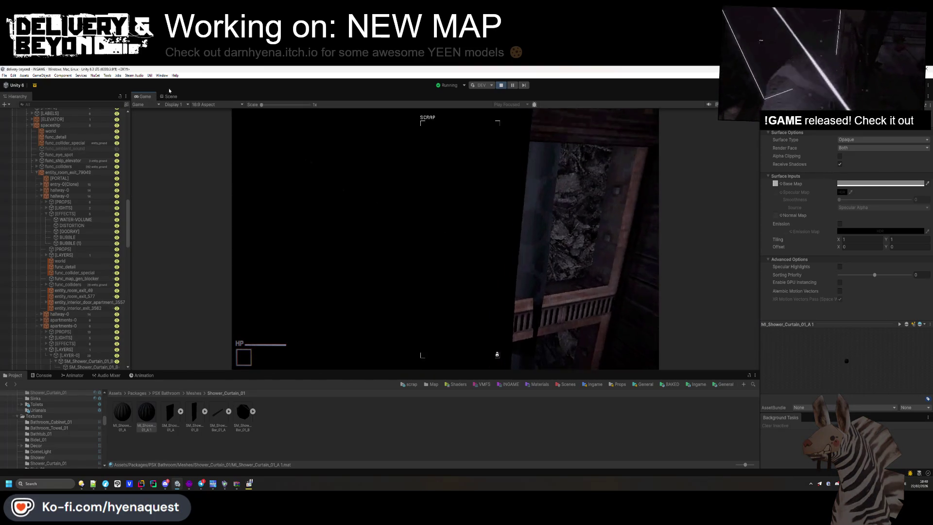
key("super")
left_click(165, 97)
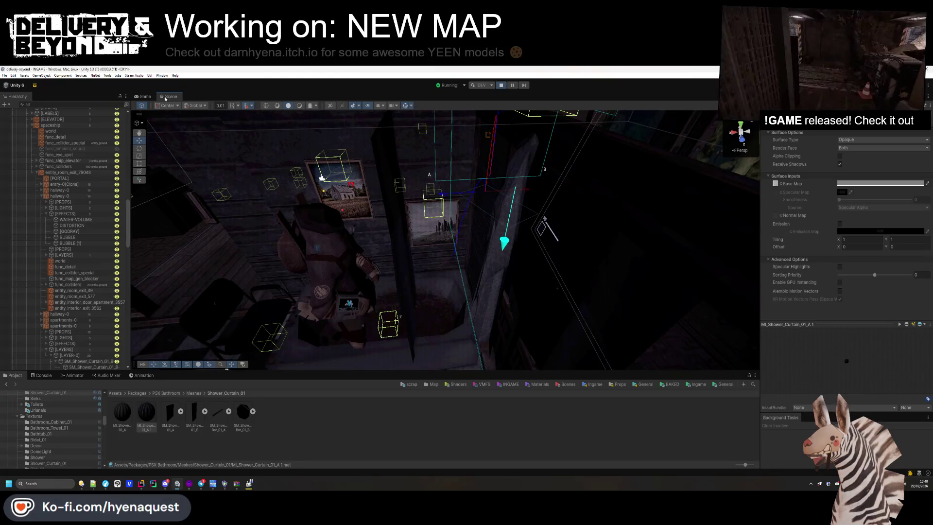
left_click(394, 222)
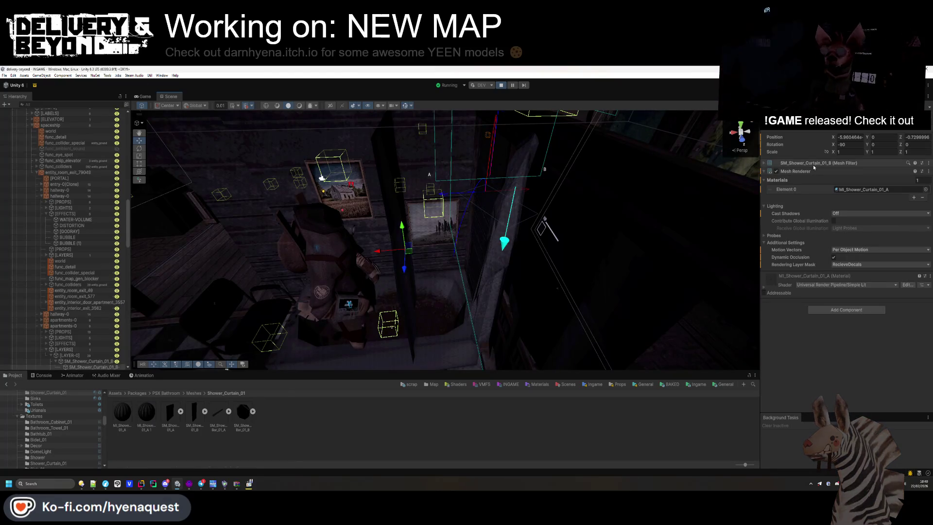
mouse_move(835, 146)
left_mouse_down()
mouse_move(410, 154)
mouse_move(909, 177)
mouse_move(590, 177)
mouse_move(644, 180)
left_mouse_up()
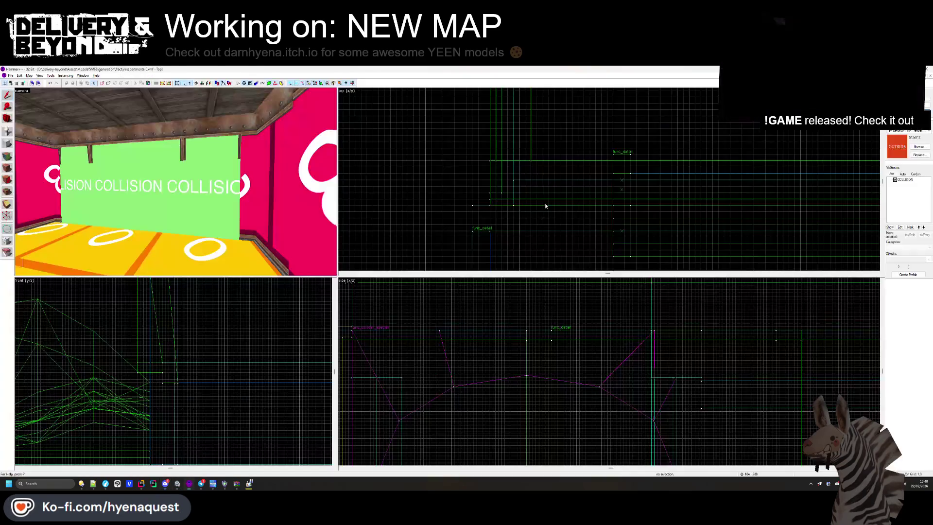
key("alt+Tab")
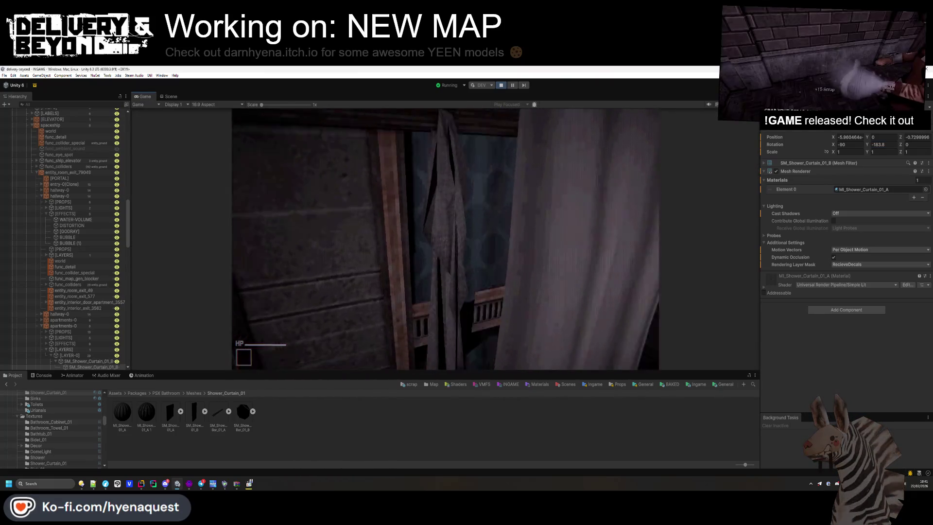
Step: In Scene view, nudge the first shower curtain and set its rotation to -180
key("super")
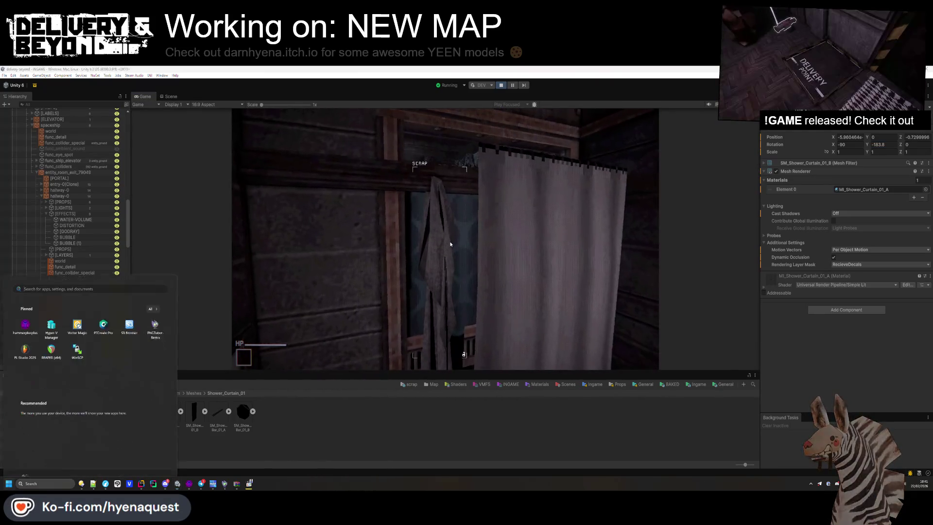
left_click(169, 98)
left_click(407, 245)
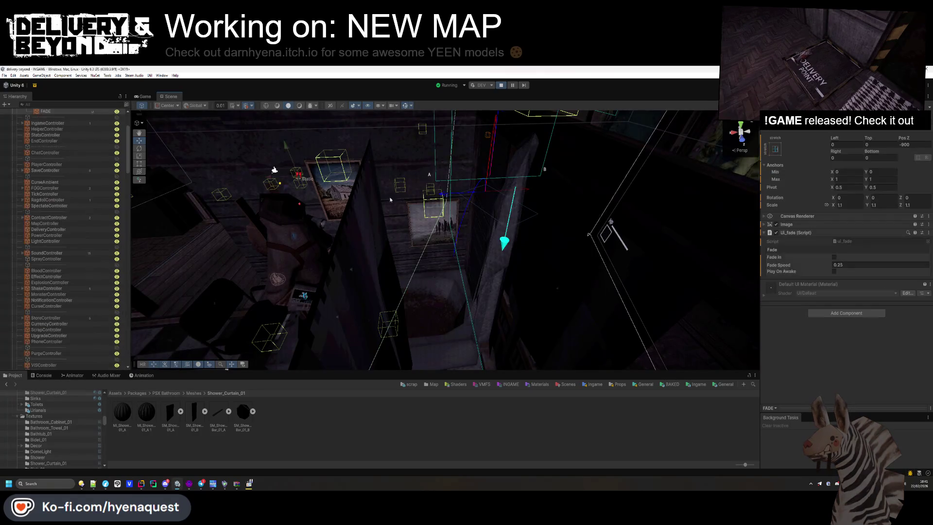
mouse_move(407, 245)
left_mouse_down("alt")
mouse_move(426, 237)
mouse_move(490, 241)
mouse_move(414, 131)
left_mouse_up("alt")
left_click(466, 240)
mouse_move(418, 173)
left_mouse_down("alt")
mouse_move(421, 101)
mouse_move(487, 214)
left_mouse_up("alt")
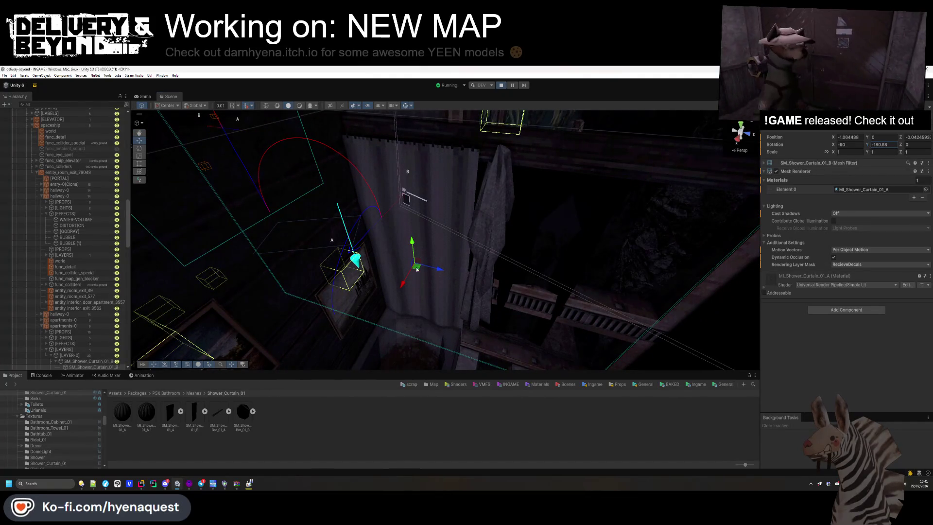
left_click_drag(407, 285, 410, 282)
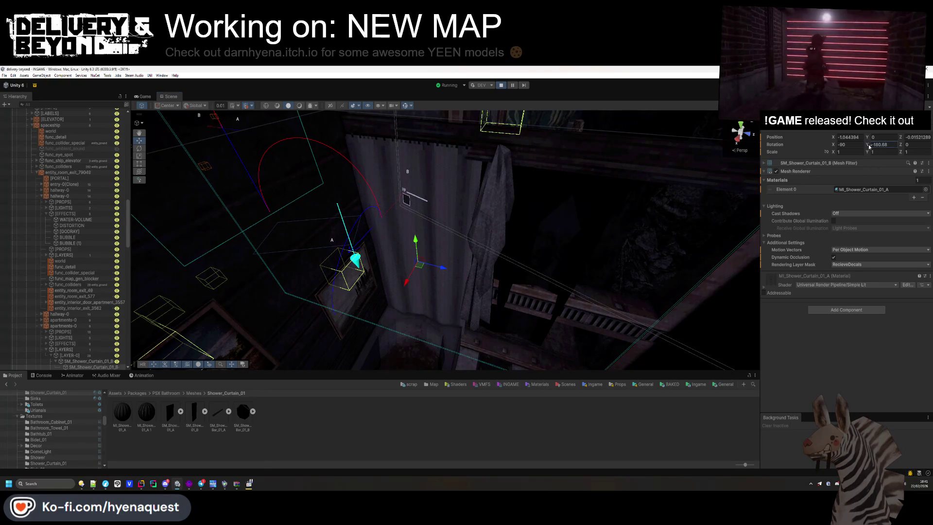
left_click_drag(869, 146, 874, 148)
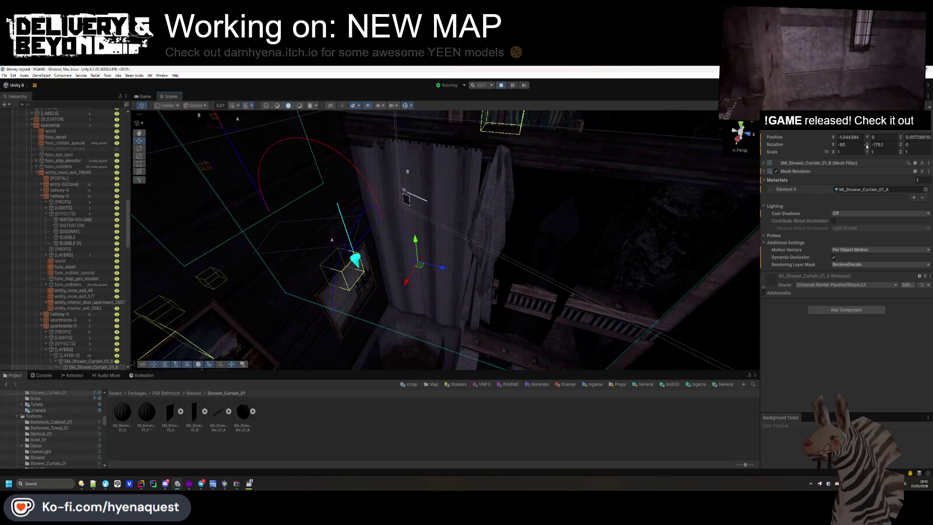
type("-180")
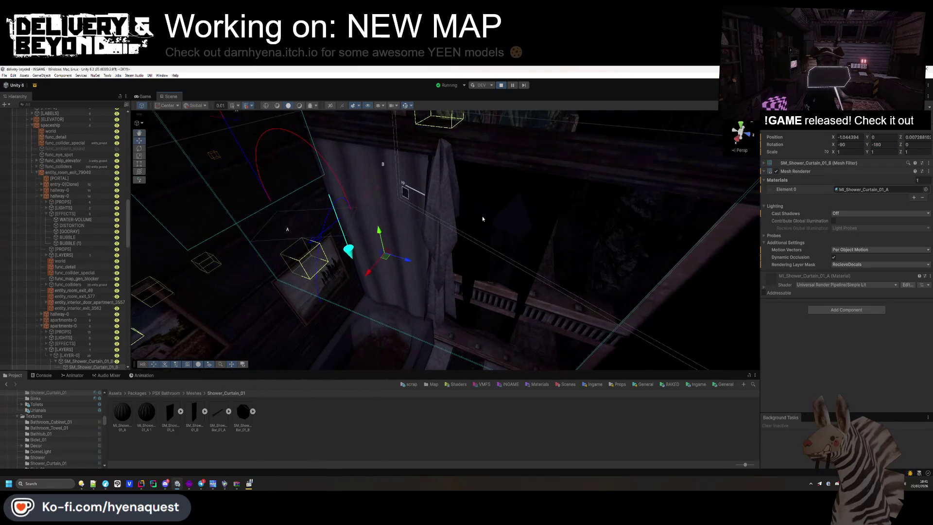
Step: Add a second shower curtain to the bathroom with Contribute Global Illumination turned off
left_click(498, 237)
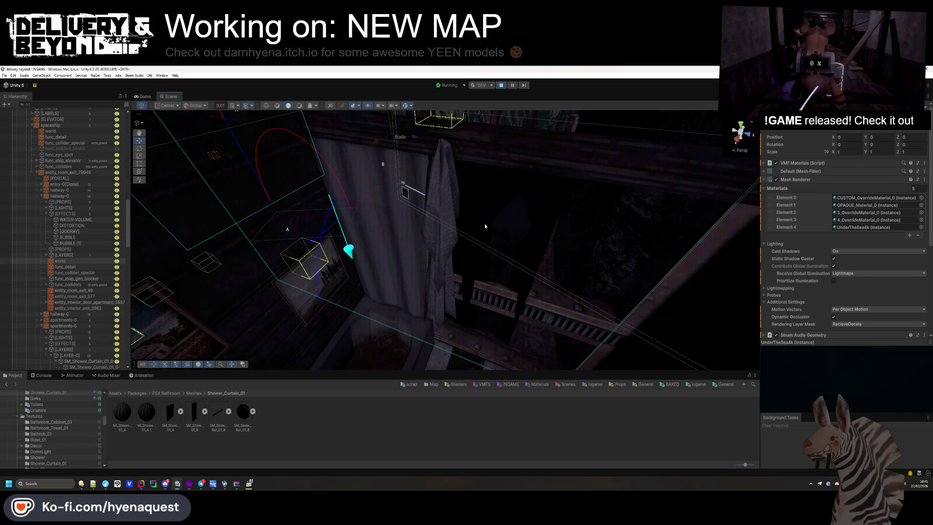
left_click_drag(195, 412, 492, 284)
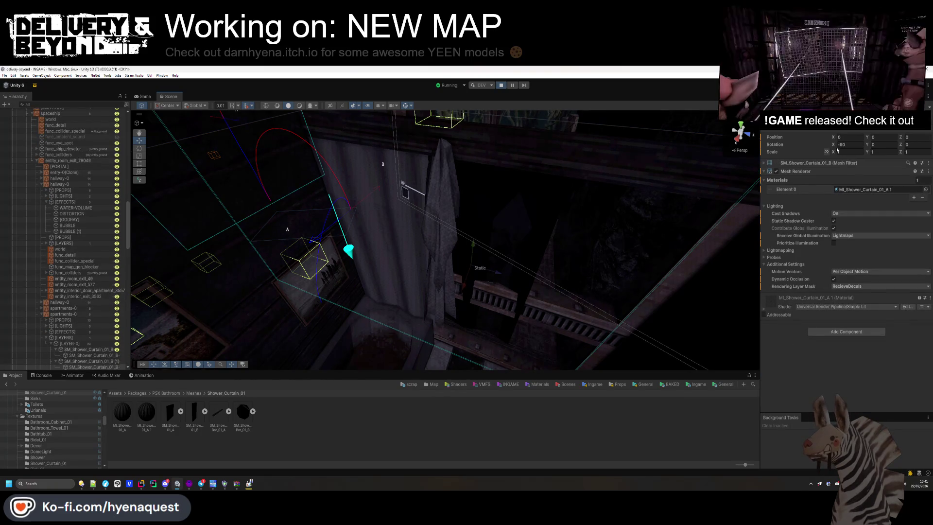
left_click(834, 228)
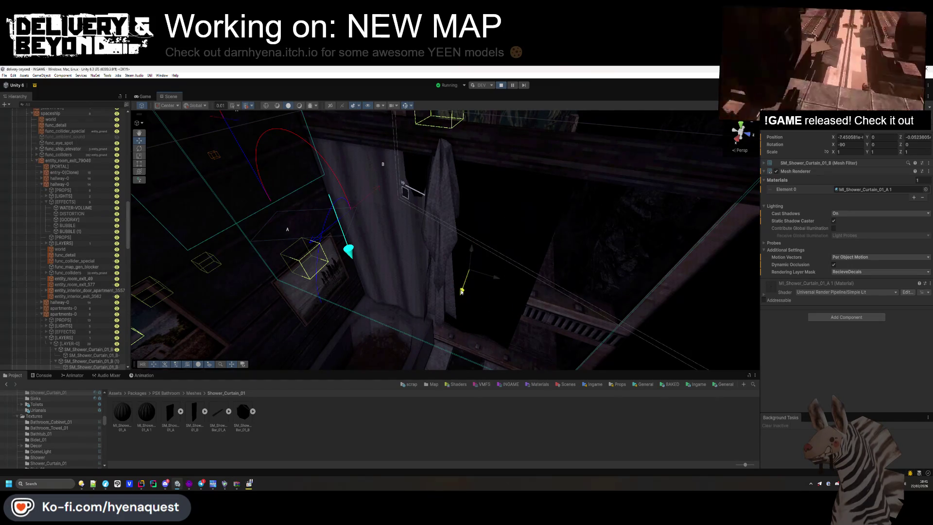
left_click_drag(461, 292, 462, 292)
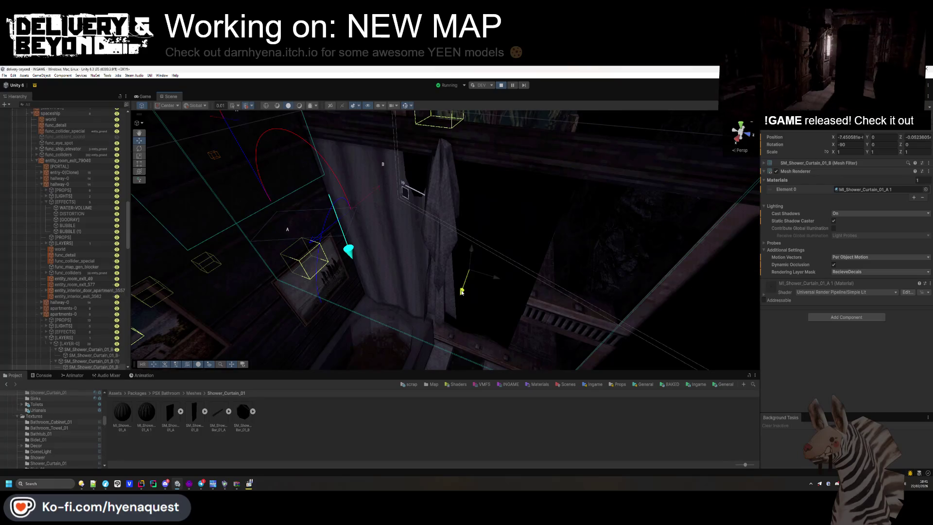
left_click(145, 97)
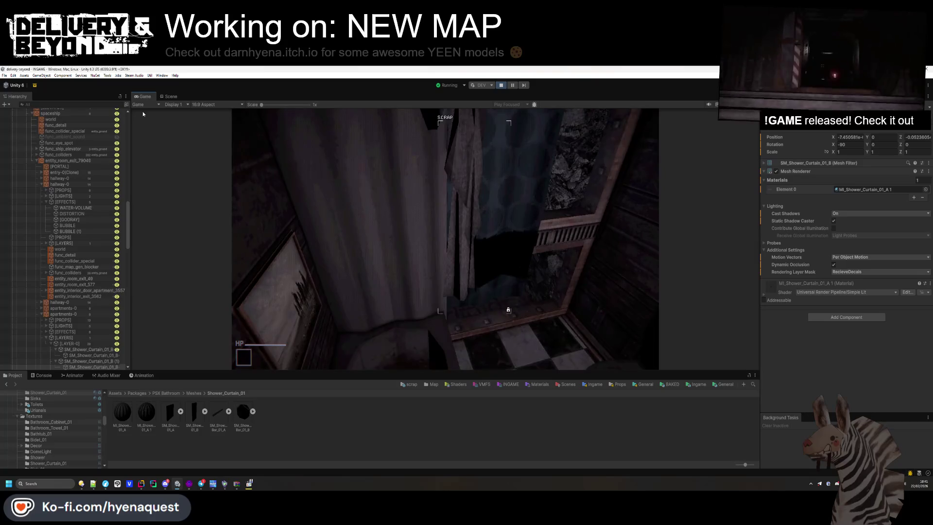
Step: Set the second curtain's Cast Shadows to On with Static Shadow Caster enabled
key("super")
left_click(841, 214)
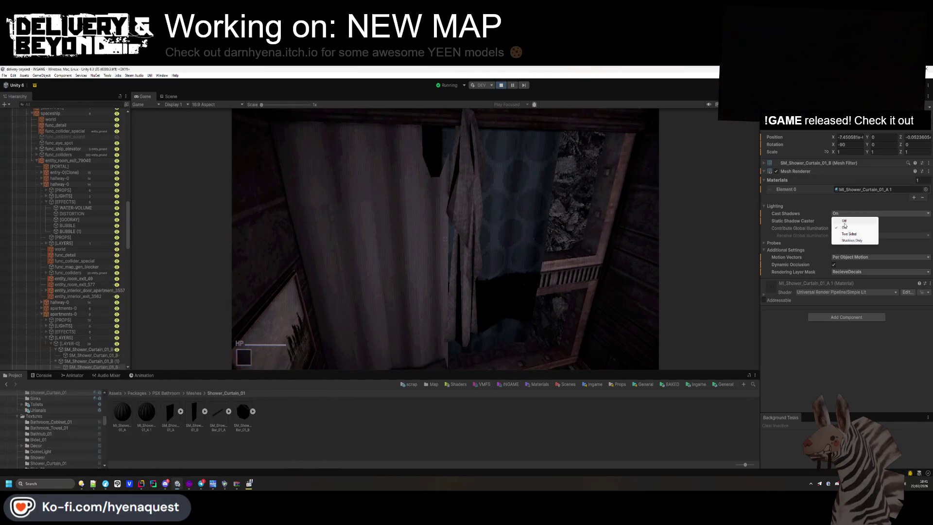
left_click(844, 221)
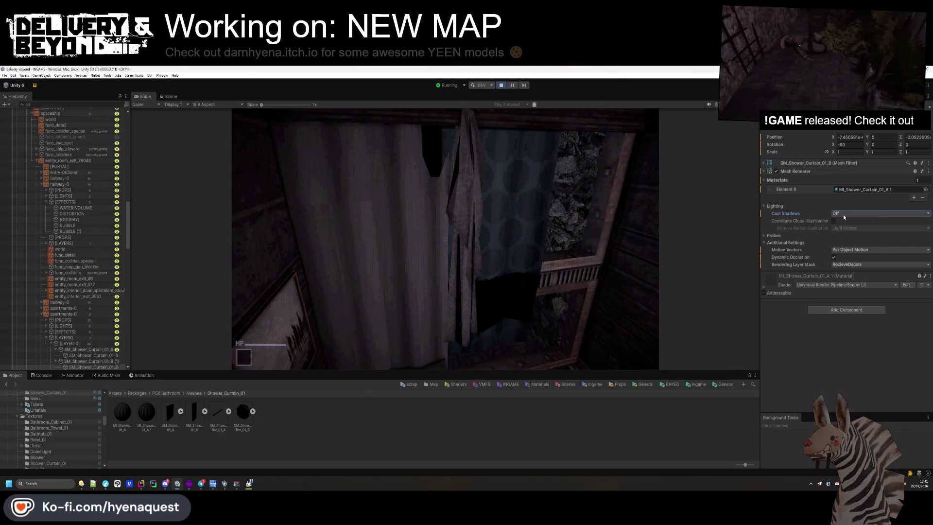
left_click(844, 214)
left_click(842, 225)
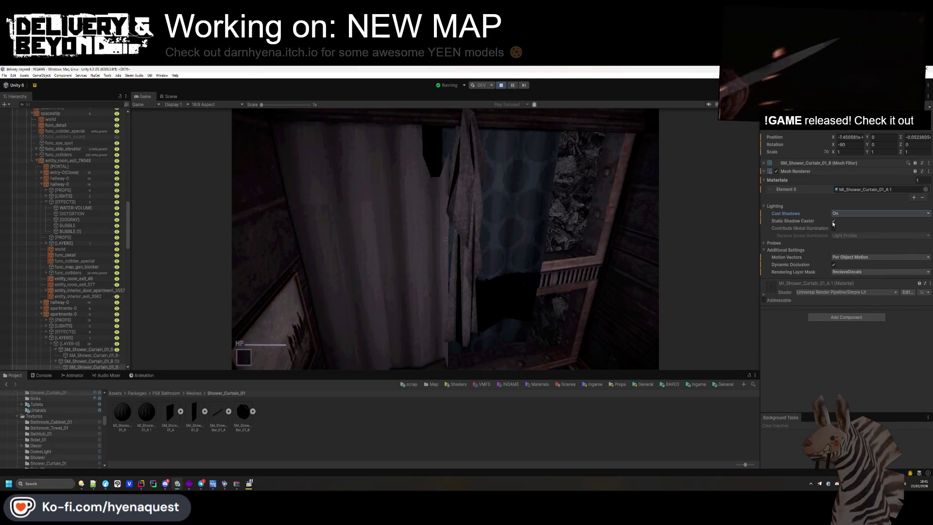
left_click(833, 221)
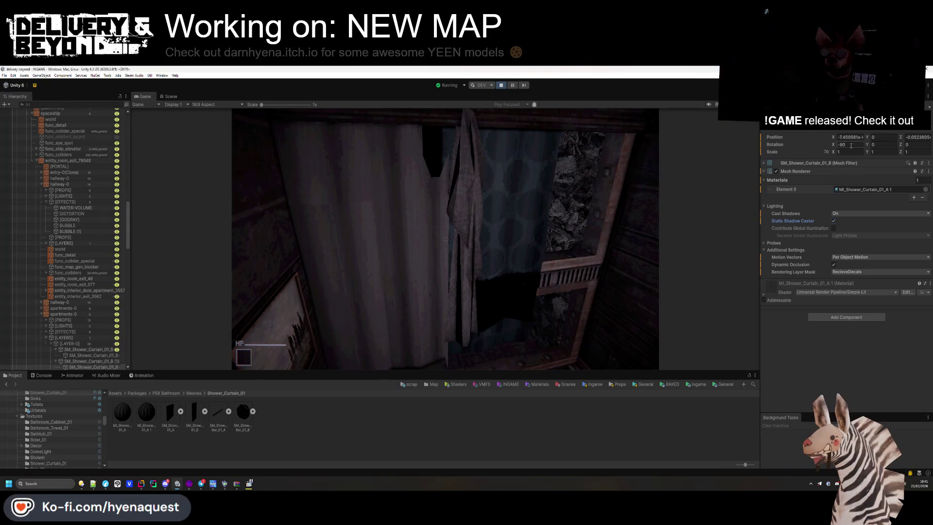
Step: Move the second curtain to X 0.594 and Z -0.152, checking it in Game view
left_click(170, 96)
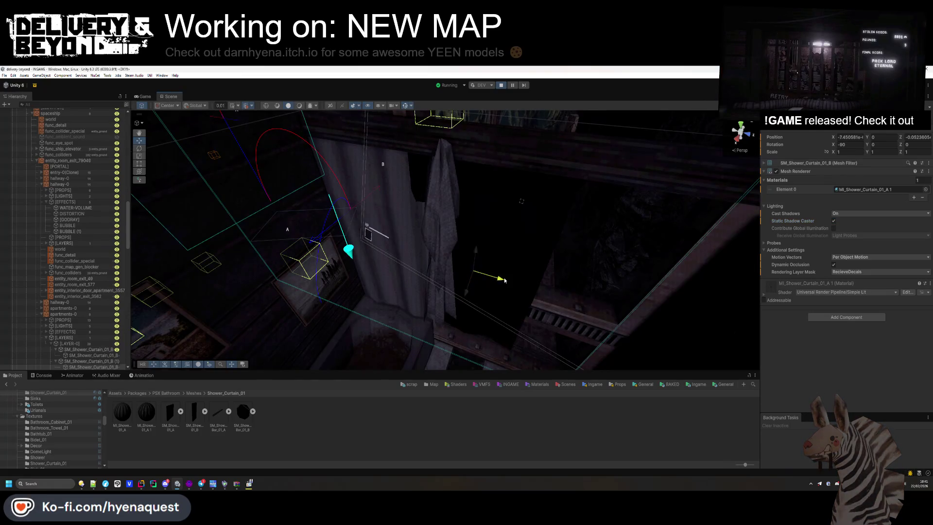
left_click_drag(504, 280, 572, 300)
left_click(146, 96)
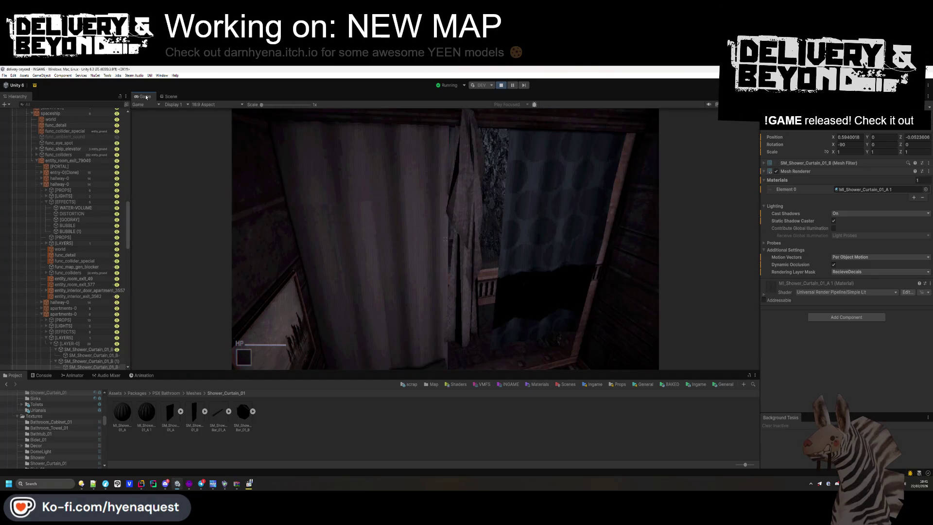
key("super")
left_click(166, 96)
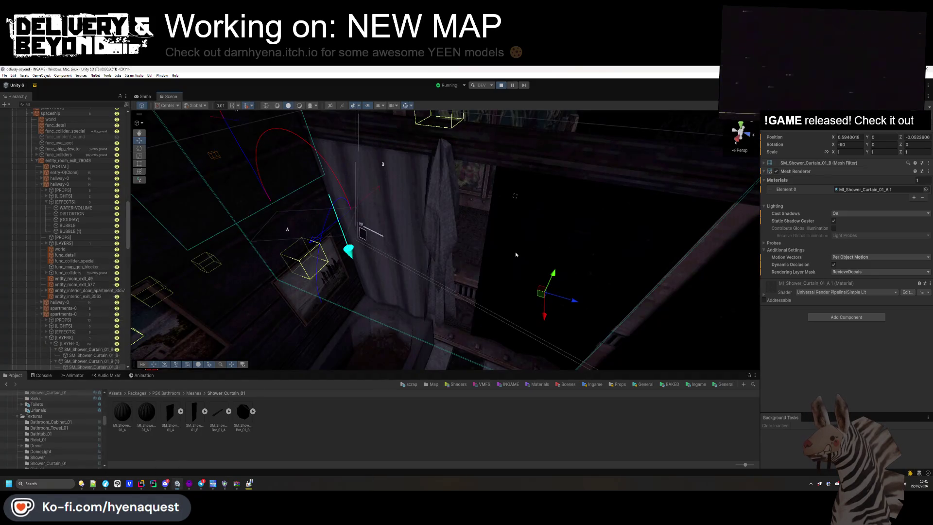
left_click_drag(547, 318, 545, 331)
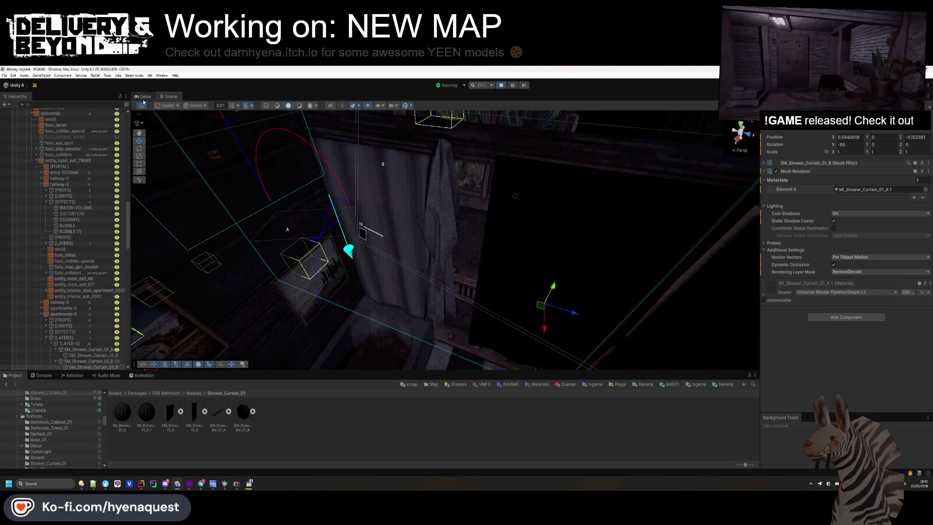
left_click(144, 97)
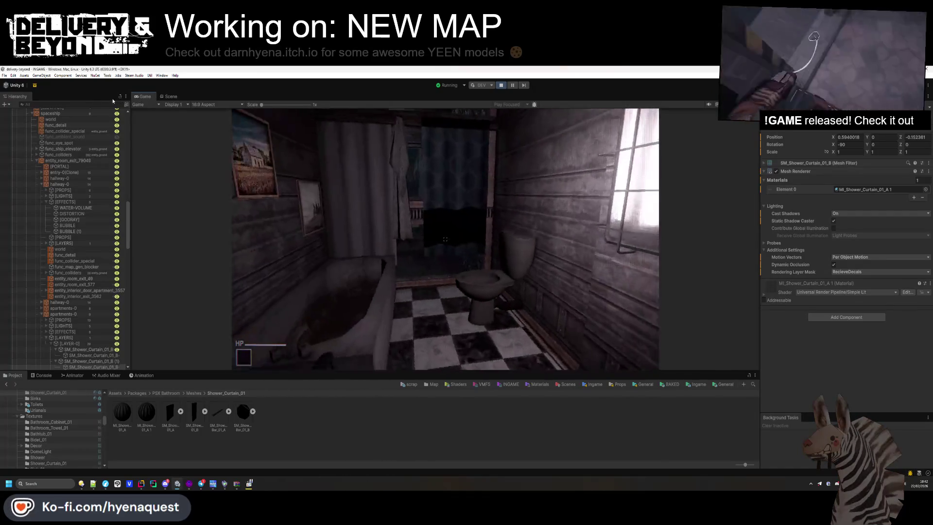
Step: Turn the second shower curtain 180 degrees around its vertical axis
key("super")
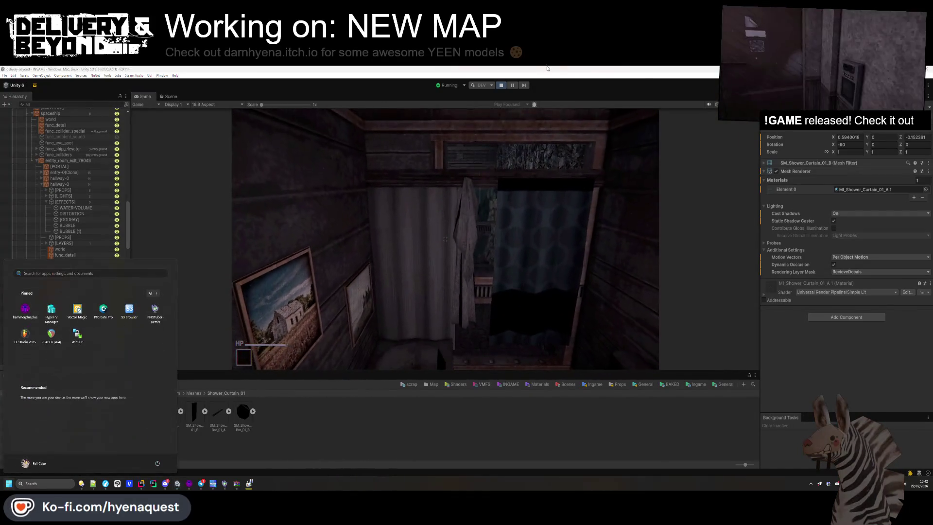
key("Escape")
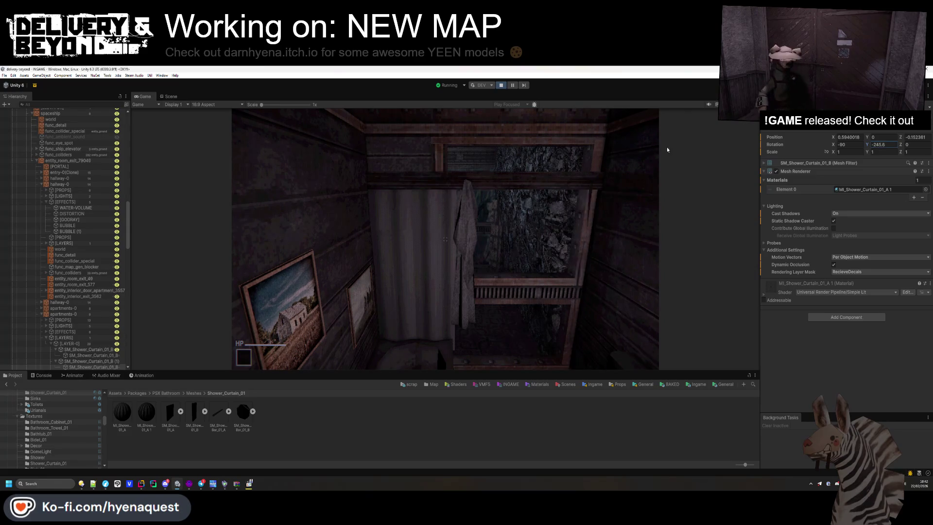
left_click_drag(869, 146, 849, 147)
type("180")
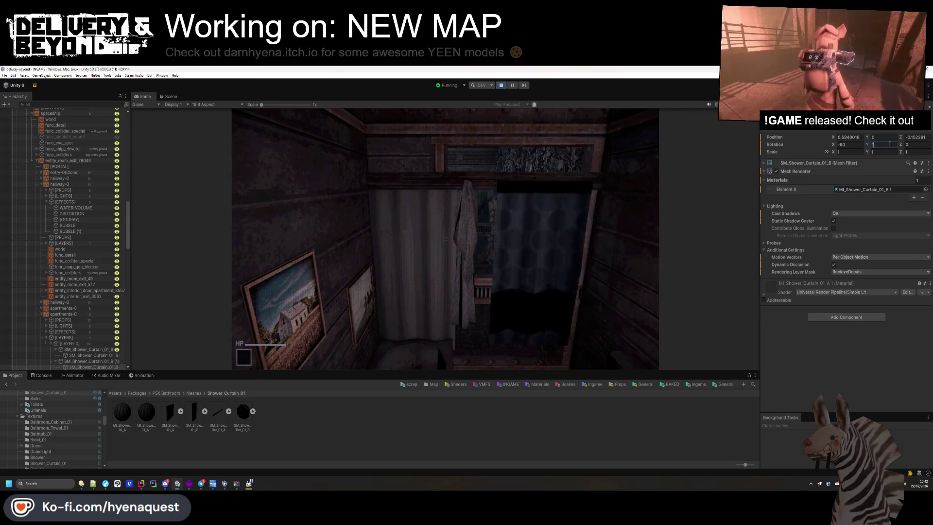
Step: Move the curtain to X -0.446 and Z -0.032 beside the other one, checking in Game view
left_click(169, 96)
key("f")
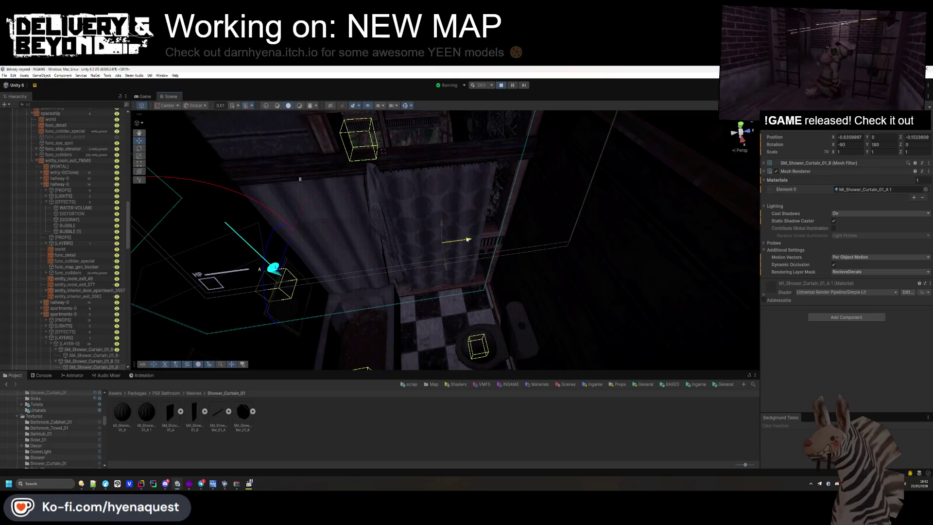
left_click_drag(467, 240, 482, 237)
left_click(145, 96)
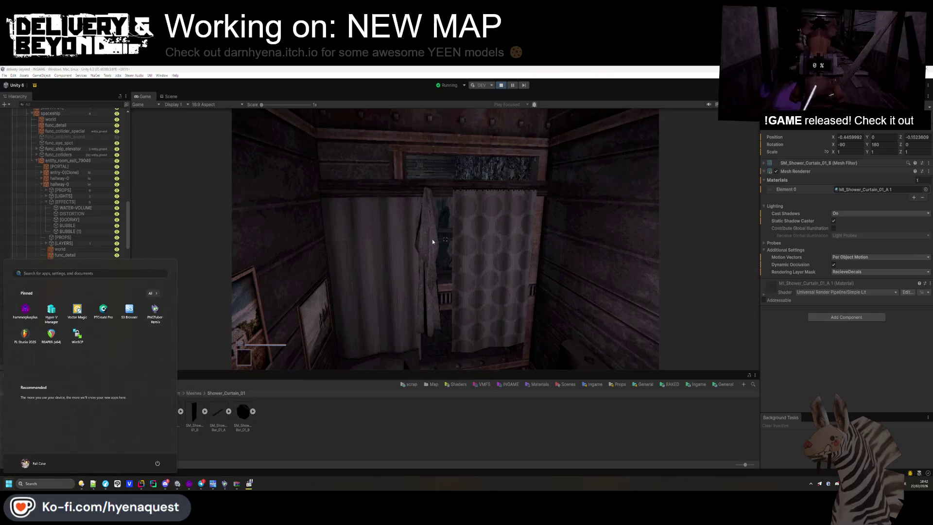
left_click(170, 97)
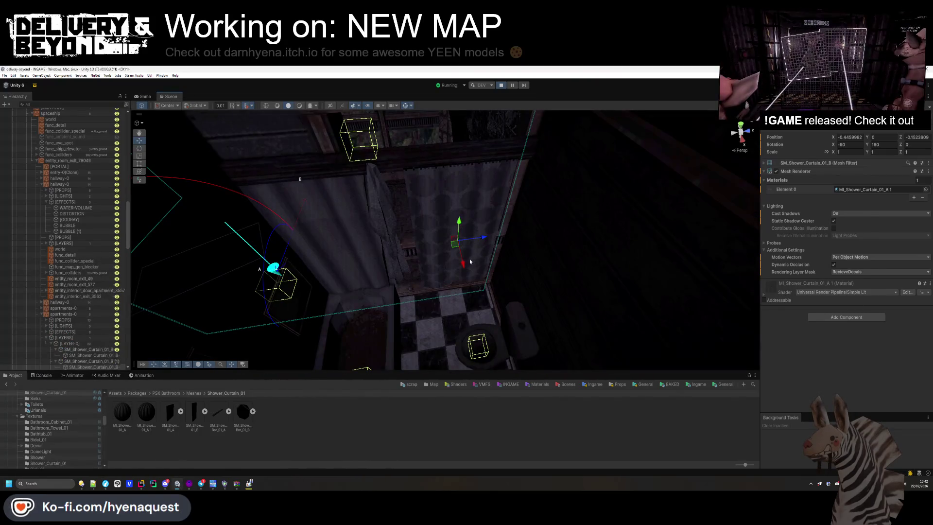
left_click_drag(465, 264, 464, 255)
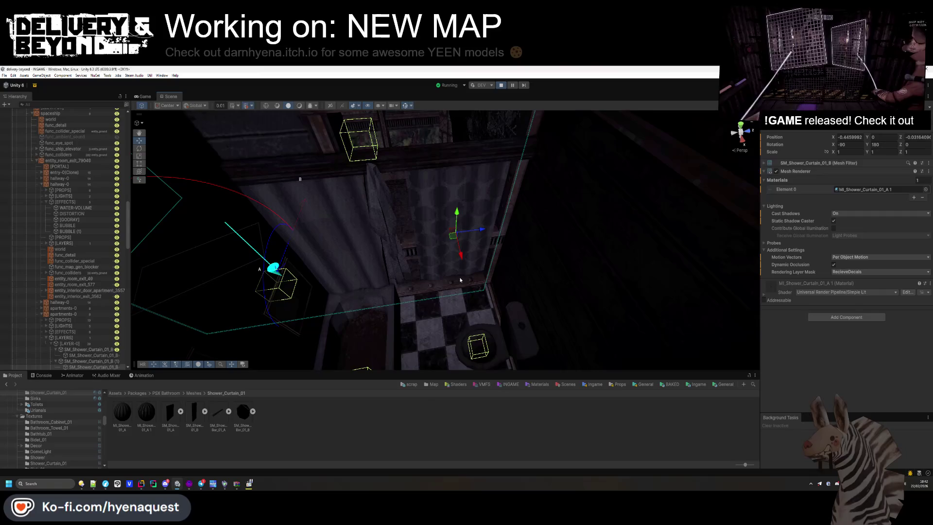
left_click(144, 96)
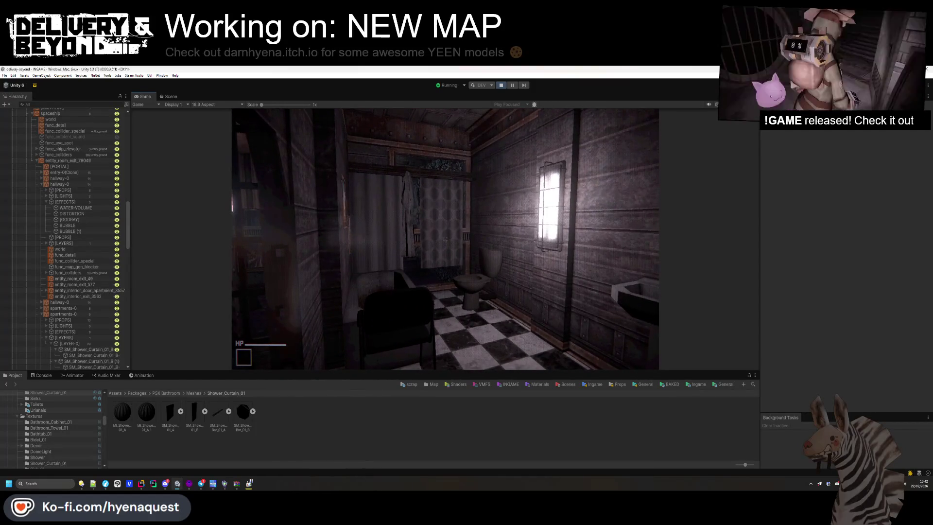
Step: Capture a screenshot of the bathroom Game view, then exit Play mode
key("super+shift+s")
mouse_move(237, 110)
left_mouse_down()
mouse_move(537, 254)
mouse_move(667, 365)
left_mouse_up()
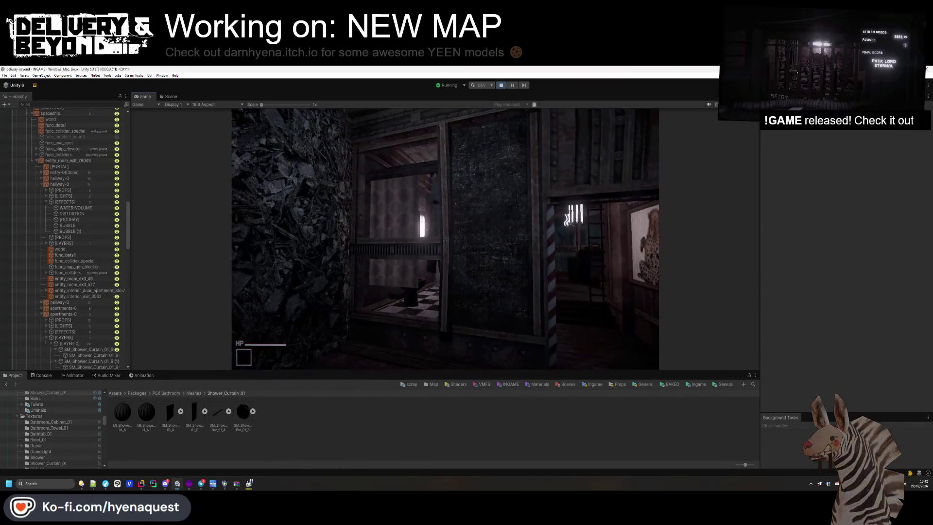
key("alt+Tab")
left_click(501, 85)
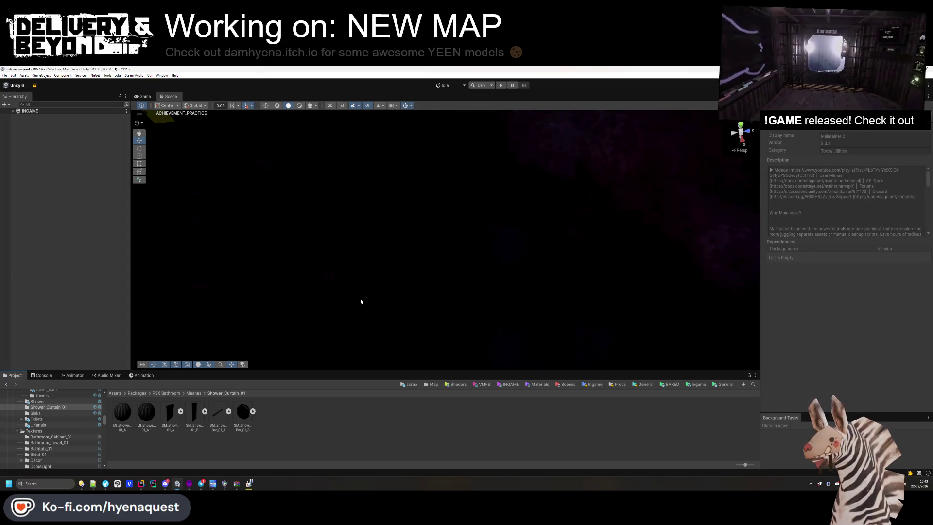
Step: Run and stop a quick play test, then browse the Ingame templates' Controllers and Entities folders
left_click(501, 85)
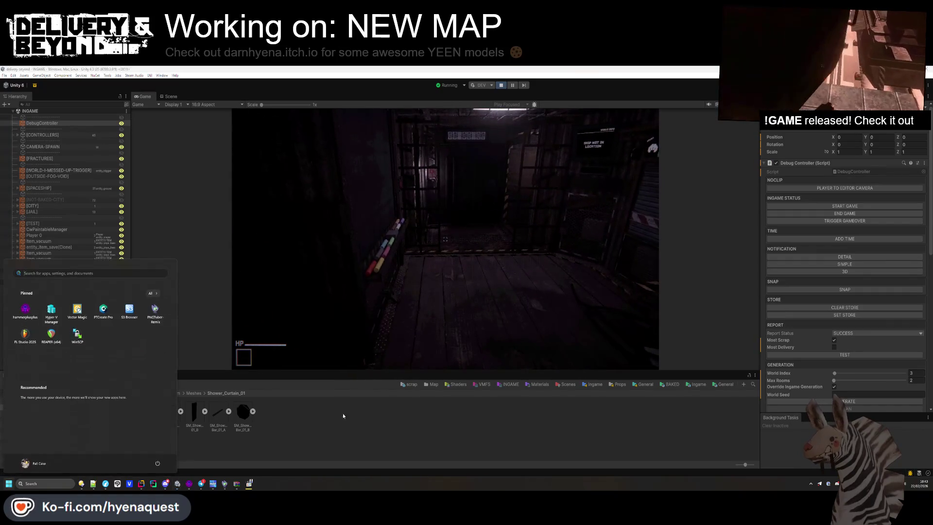
left_click(501, 86)
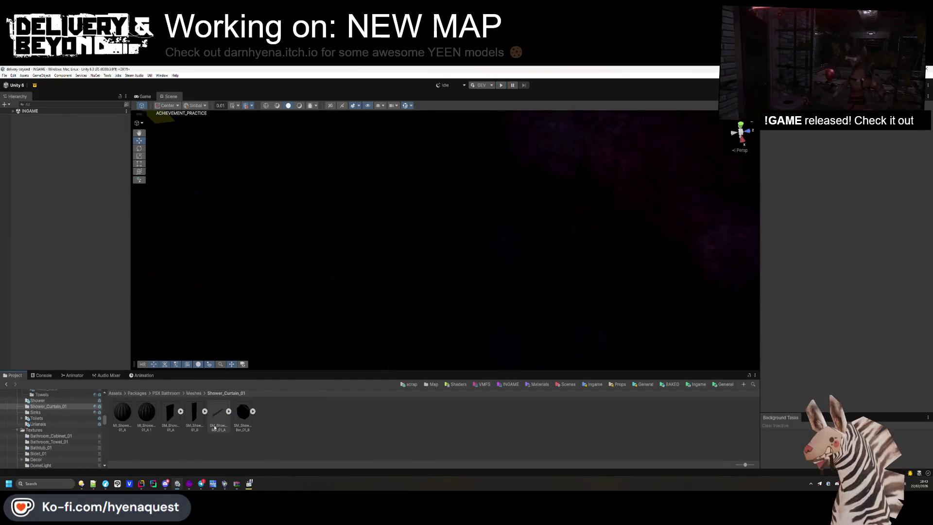
left_click(692, 385)
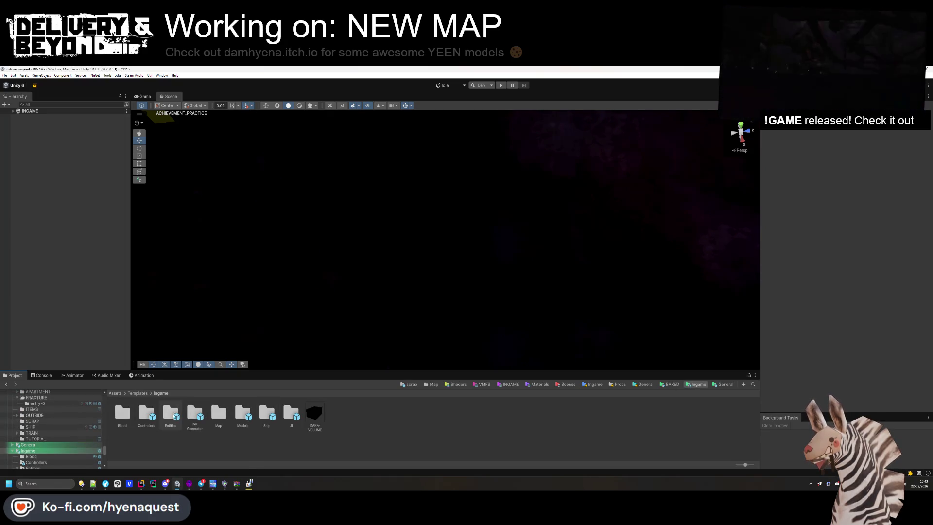
double_click(147, 414)
left_click(161, 393)
double_click(171, 413)
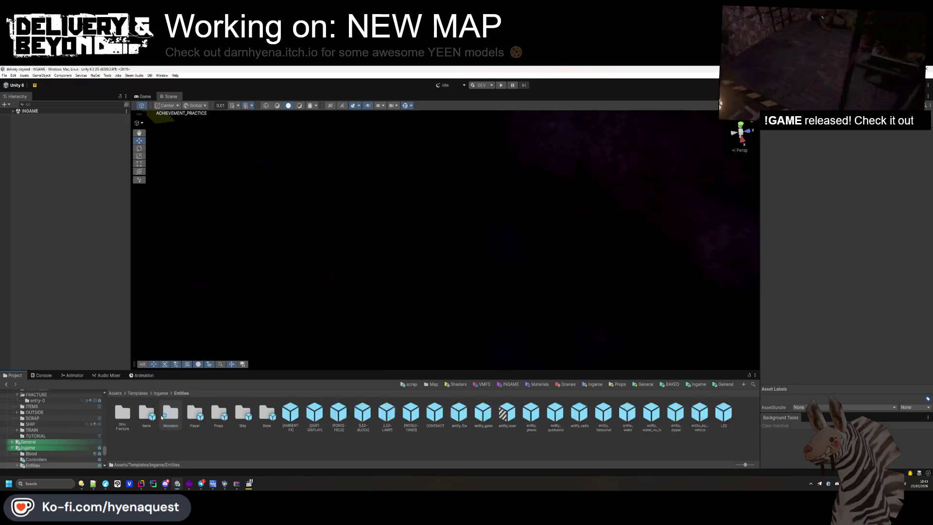
left_click(214, 437)
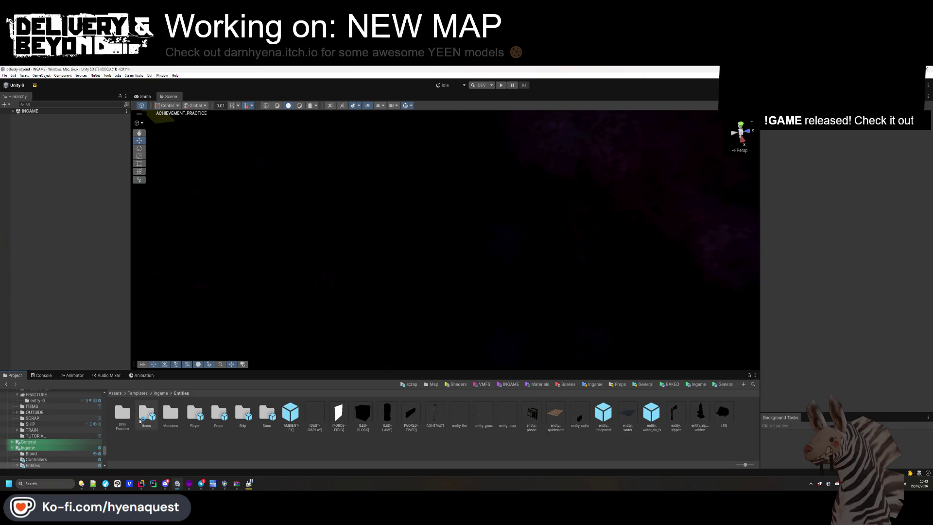
key("BackSpace")
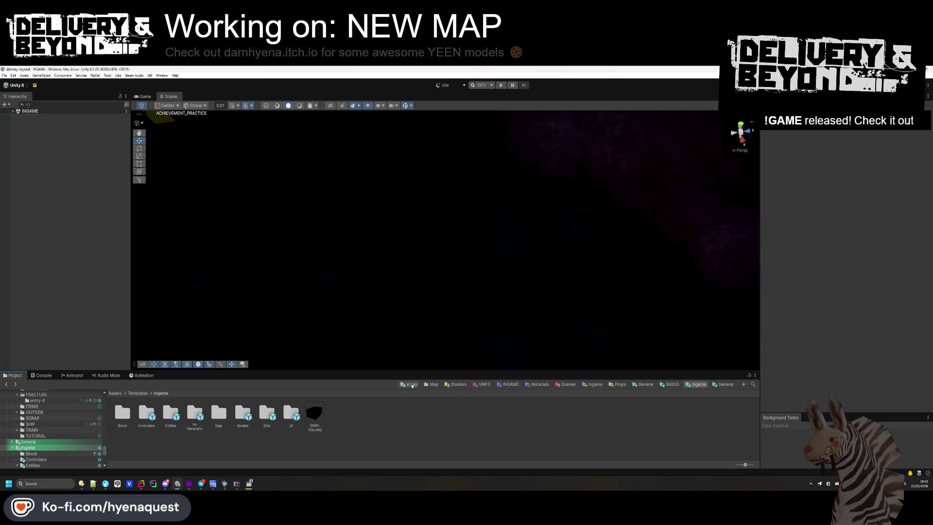
Step: Go to Map > Fracture > Interiors and open the apartments-0 prefab
left_click(426, 385)
left_click(122, 413)
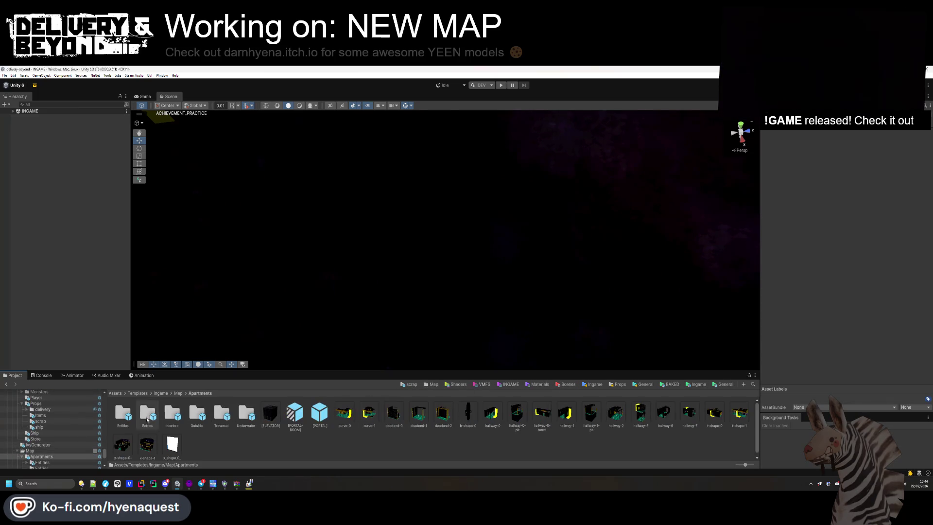
double_click(171, 428)
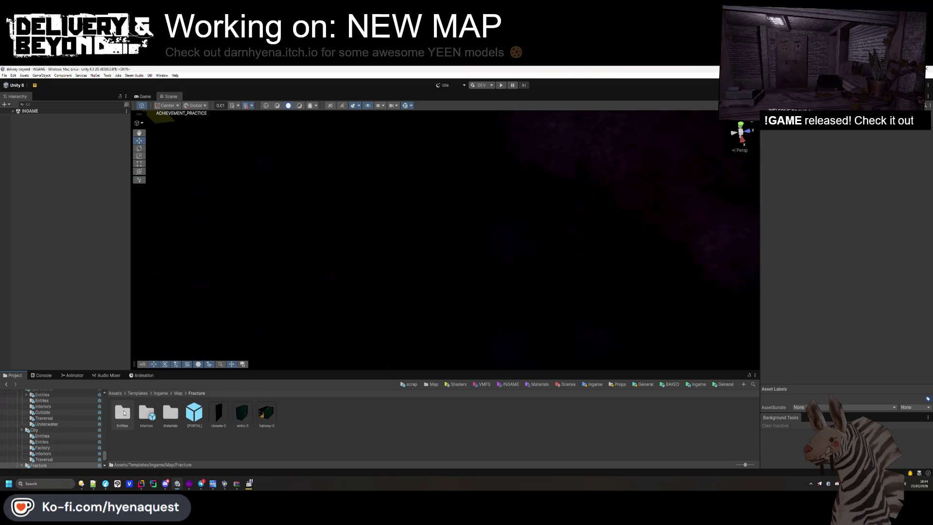
double_click(144, 413)
double_click(140, 416)
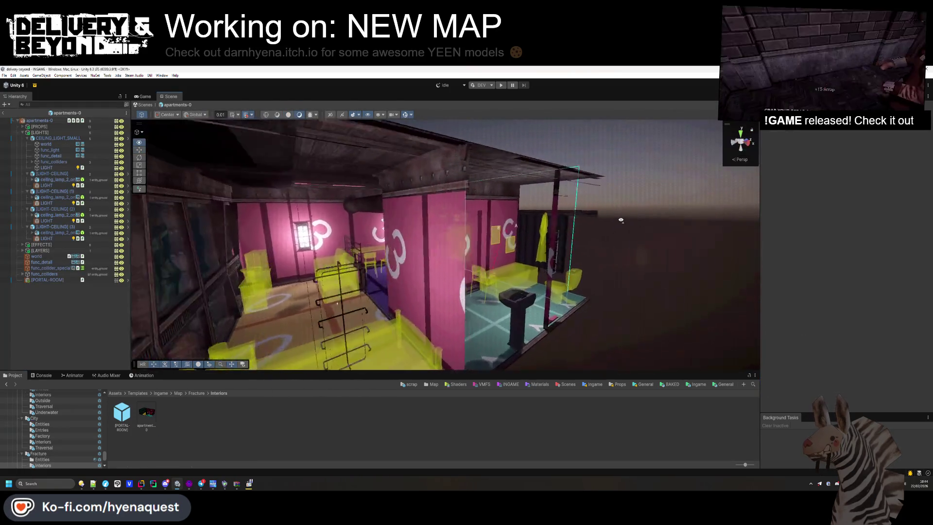
left_click_drag(621, 220, 112, 152)
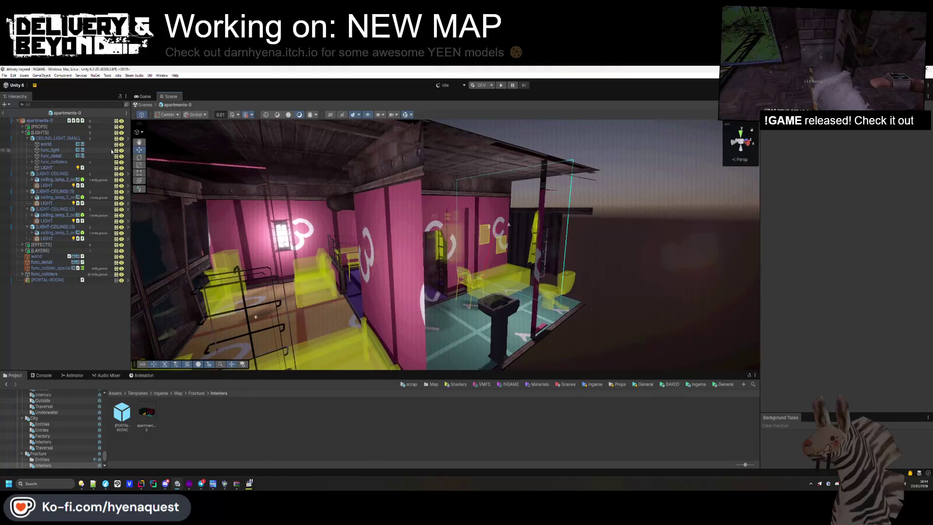
Step: Inspect the prefab's hierarchy groups, briefly hiding and restoring the [LAYER-0] props
left_click(23, 134)
left_click(24, 139)
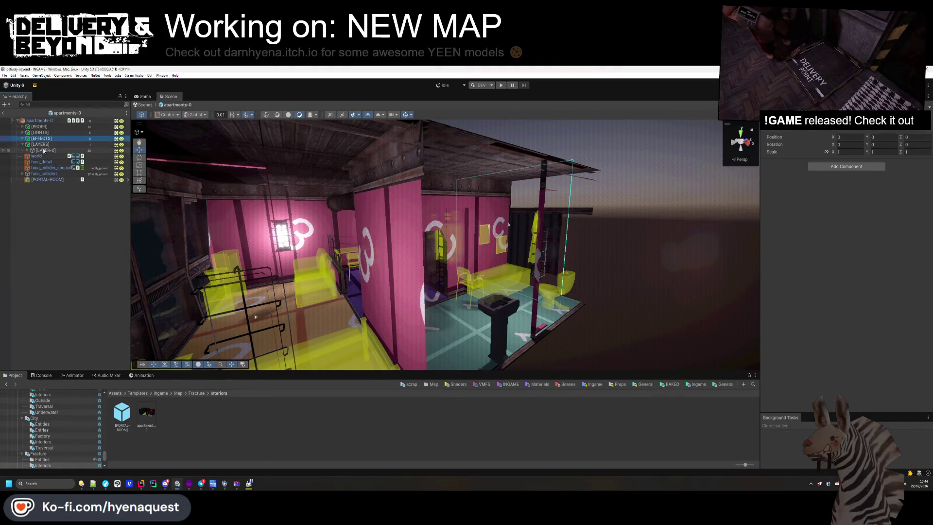
left_click(44, 150)
key("alt+shift+a")
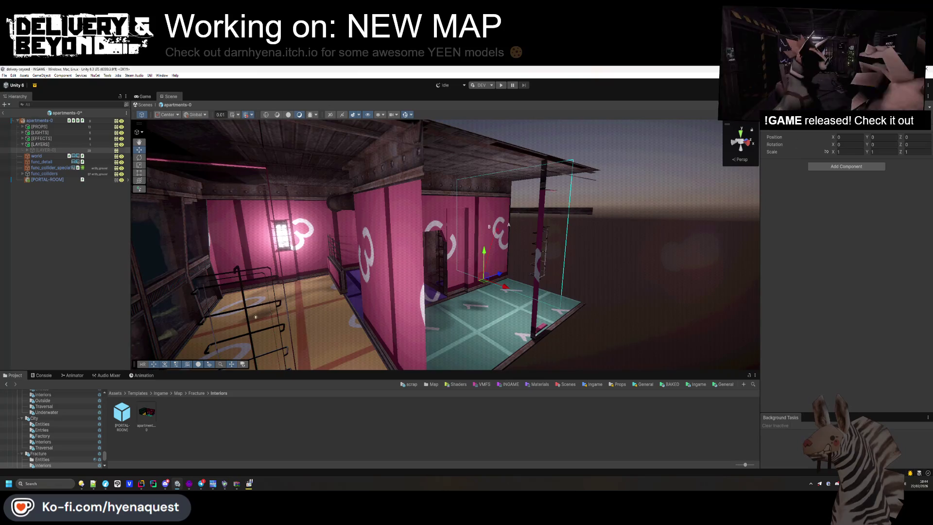
key("alt+shift+a")
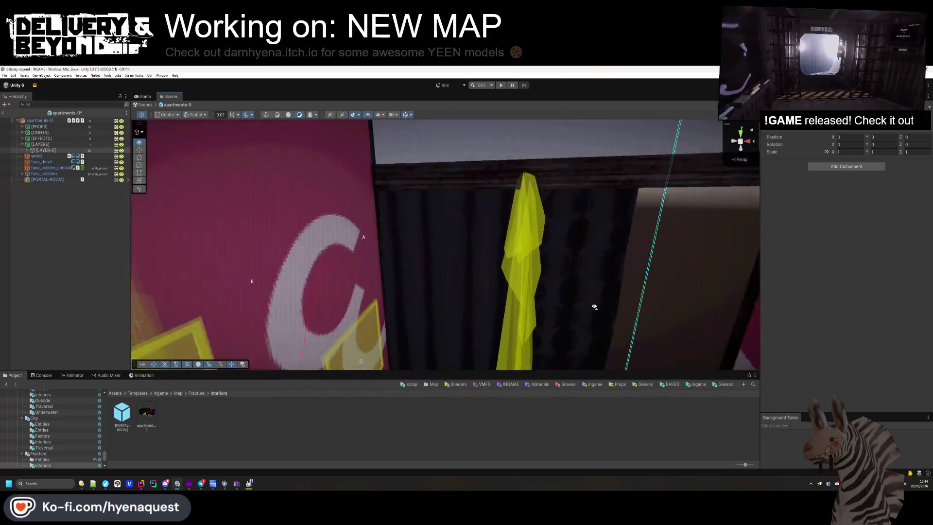
Step: Turn on Contribute Global Illumination for both shower curtains' child meshes
left_click(467, 251)
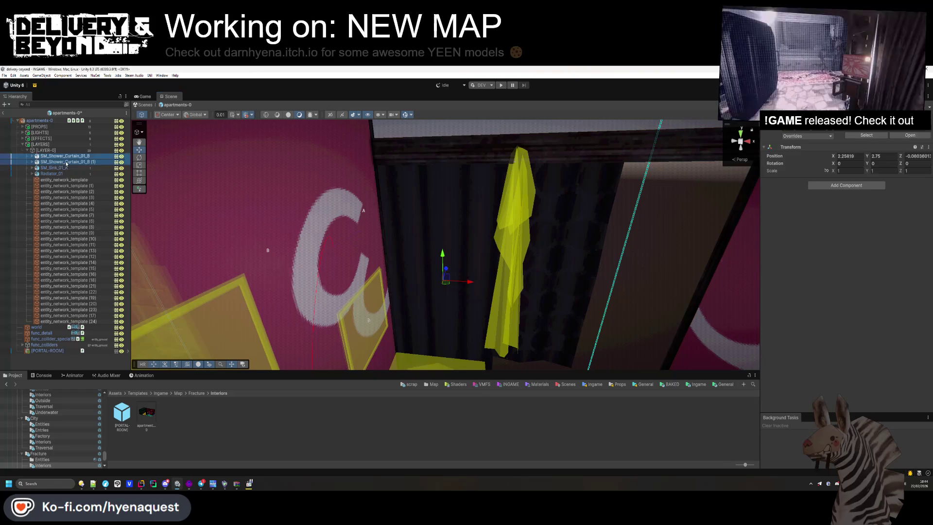
left_click(809, 161)
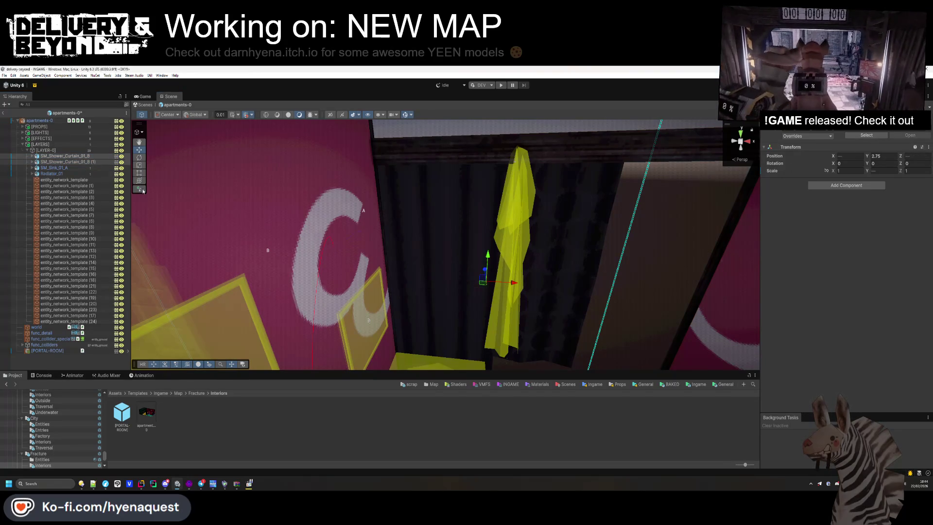
left_click(32, 162)
left_click(32, 156)
left_click(69, 162)
left_click(84, 174, "ctrl")
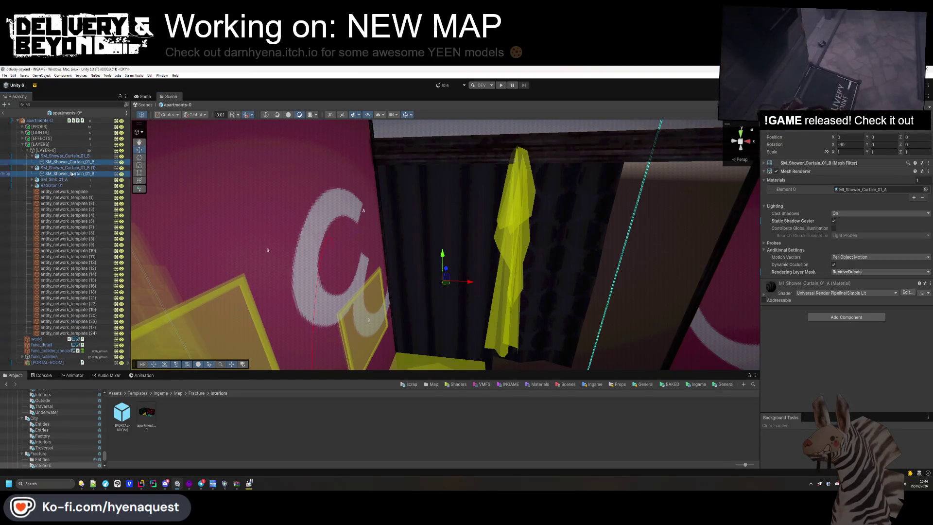
left_click(834, 229)
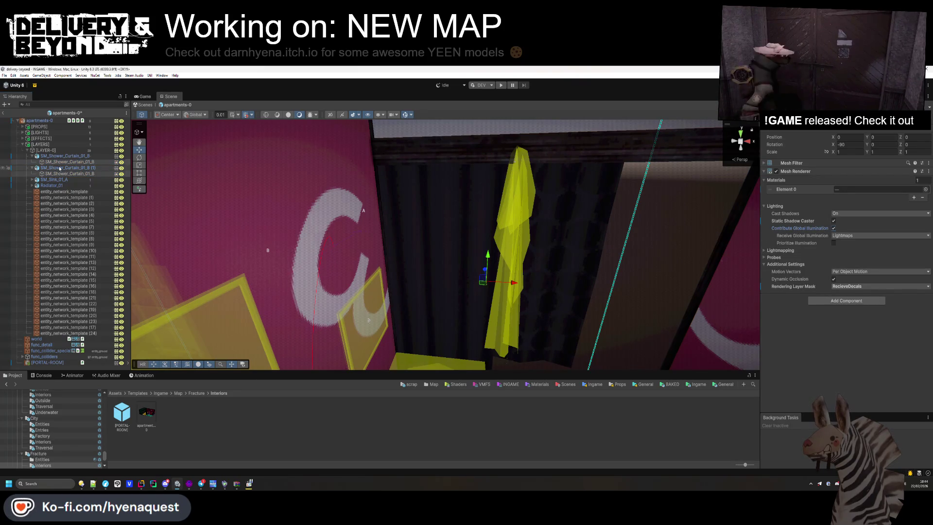
Step: Rotate the second shower curtain 180° and slide it left along X
left_click(49, 157)
left_click(32, 156)
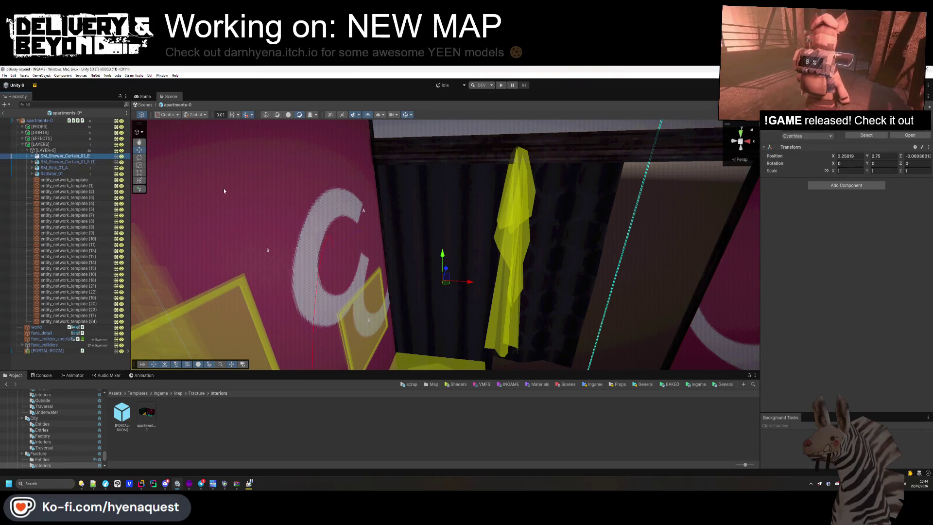
left_click(63, 162)
key("f")
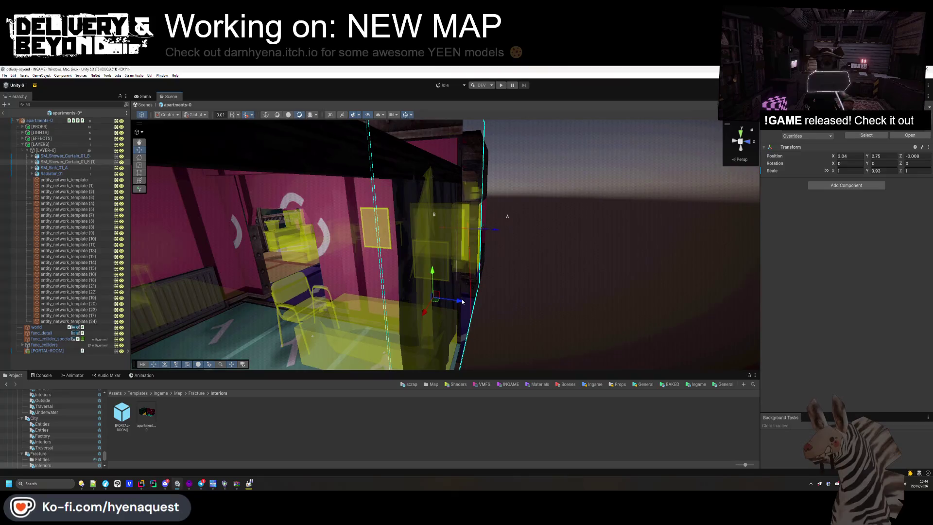
mouse_move(459, 301)
left_mouse_down()
mouse_move(468, 285)
mouse_move(600, 277)
mouse_move(647, 293)
mouse_move(870, 169)
left_mouse_up()
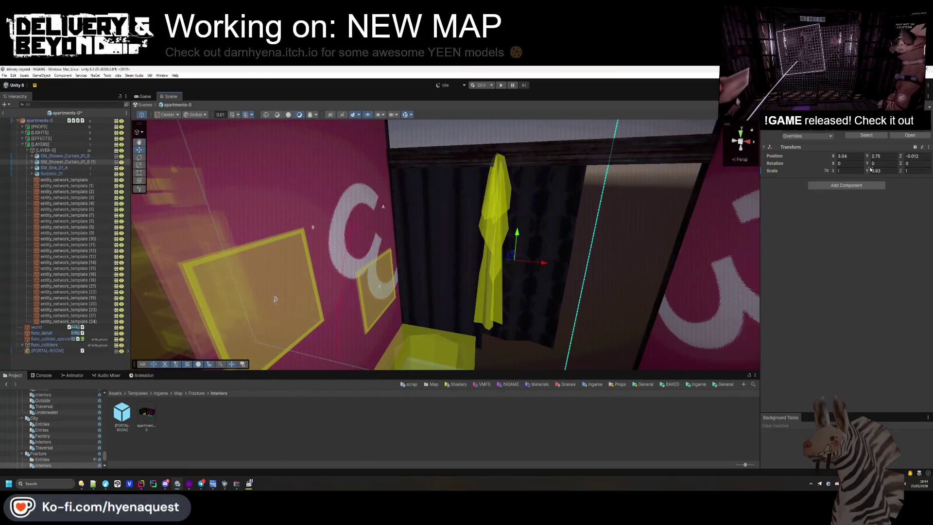
type("180")
key("Return")
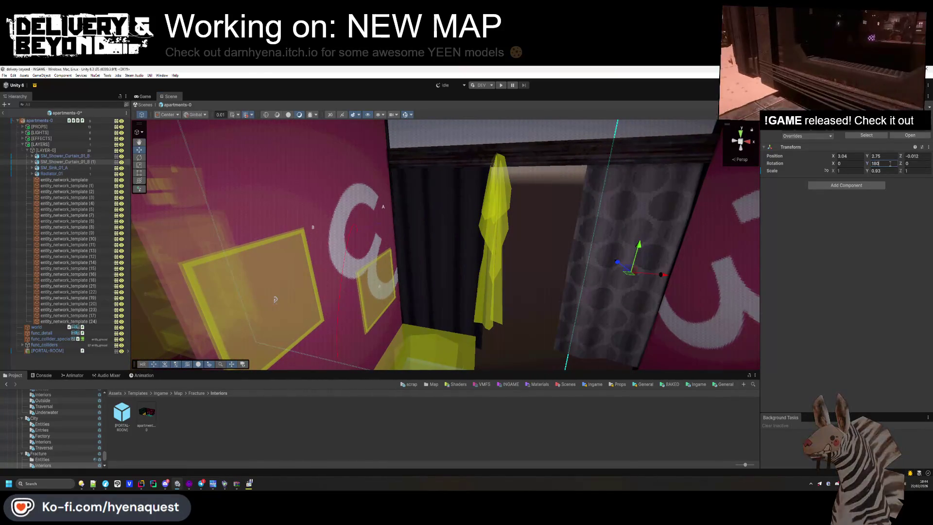
left_click_drag(627, 280, 540, 285)
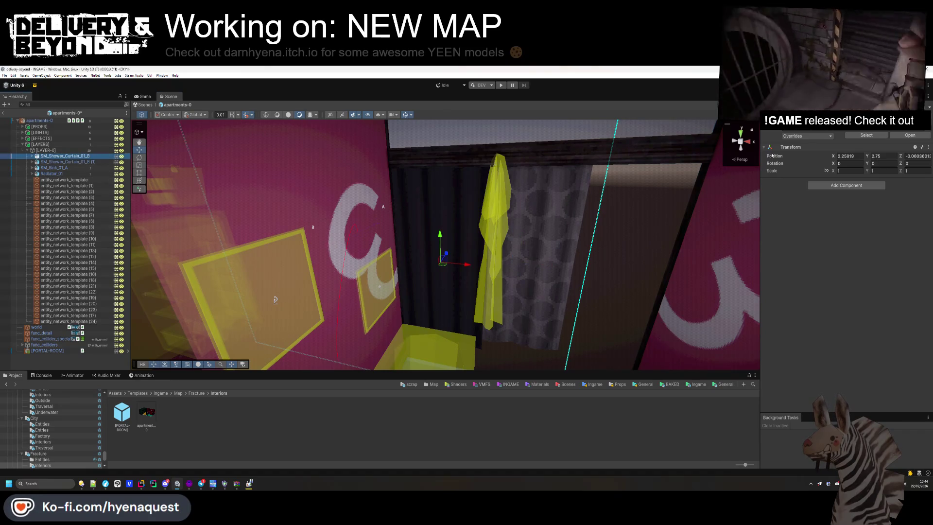
Step: Rotate the first shower curtain 180° and slide it left along X
type("180")
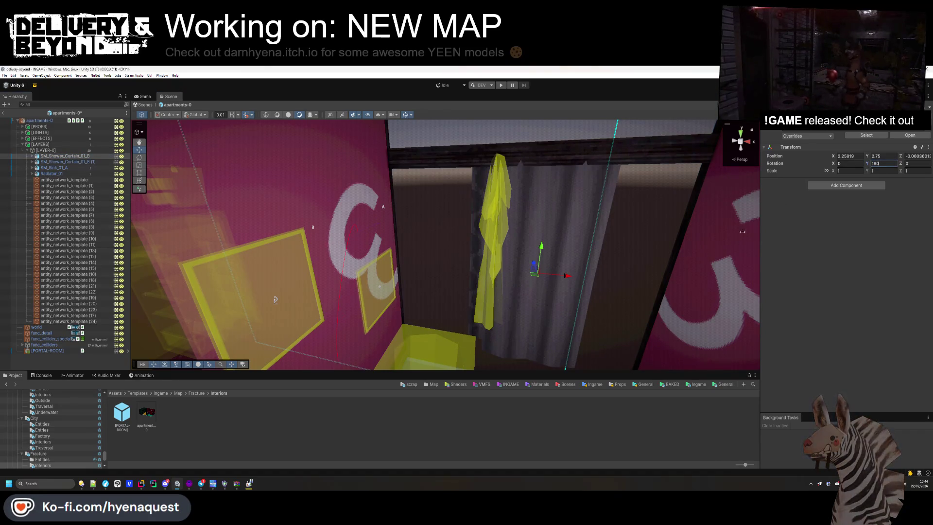
mouse_move(571, 279)
left_mouse_down()
mouse_move(471, 277)
mouse_move(440, 262)
mouse_move(365, 270)
mouse_move(465, 279)
mouse_move(421, 282)
left_mouse_up()
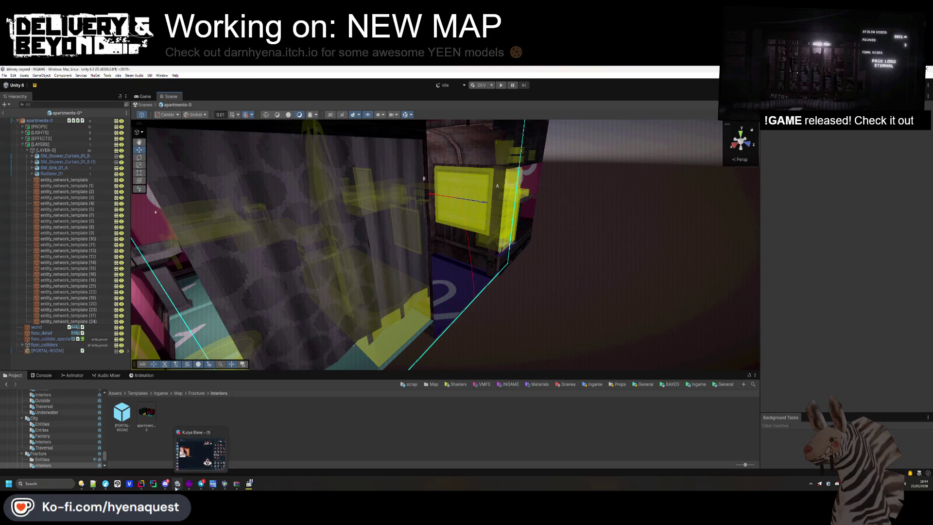
left_click(190, 484)
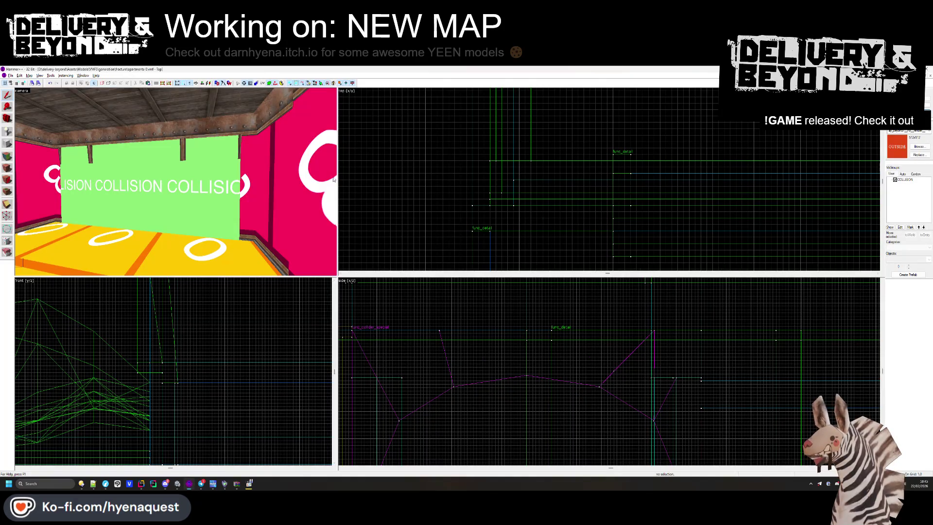
Step: Open hallway-0.vmf from the outside folder and fly around it, then return to apartments-0
left_click(8, 75)
left_click(16, 89)
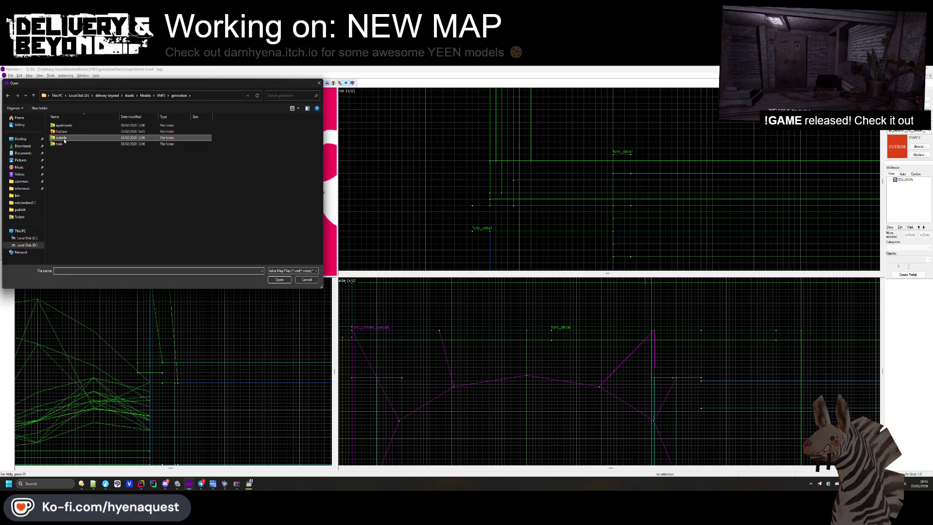
double_click(61, 137)
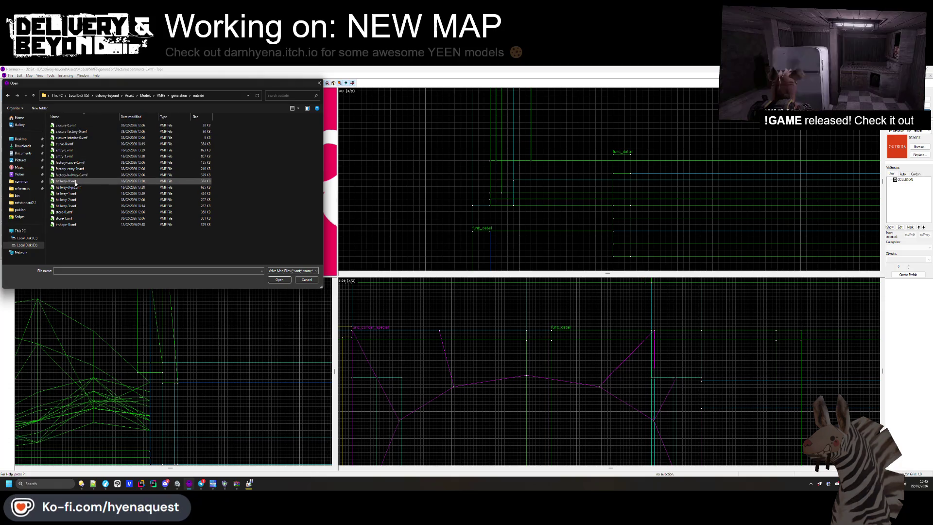
double_click(66, 181)
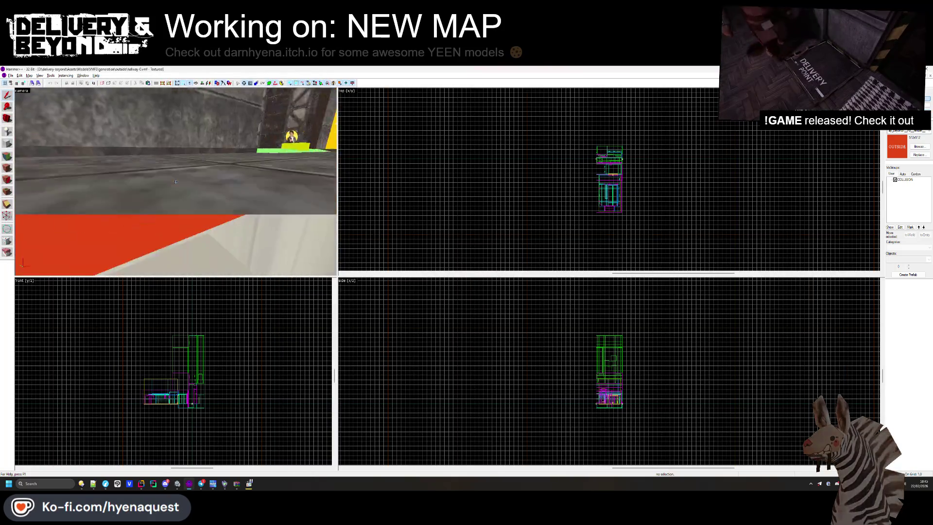
key("w")
key("z")
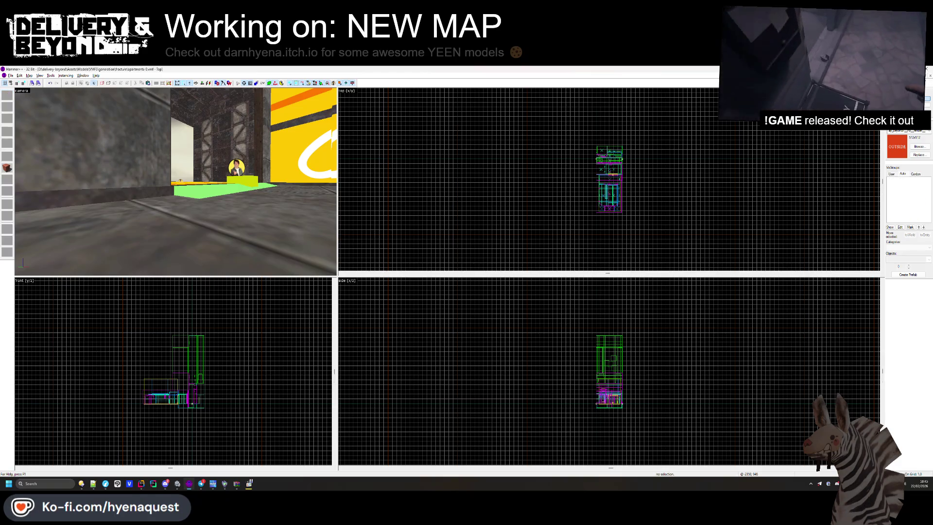
key("ctrl+Tab")
left_click(11, 85)
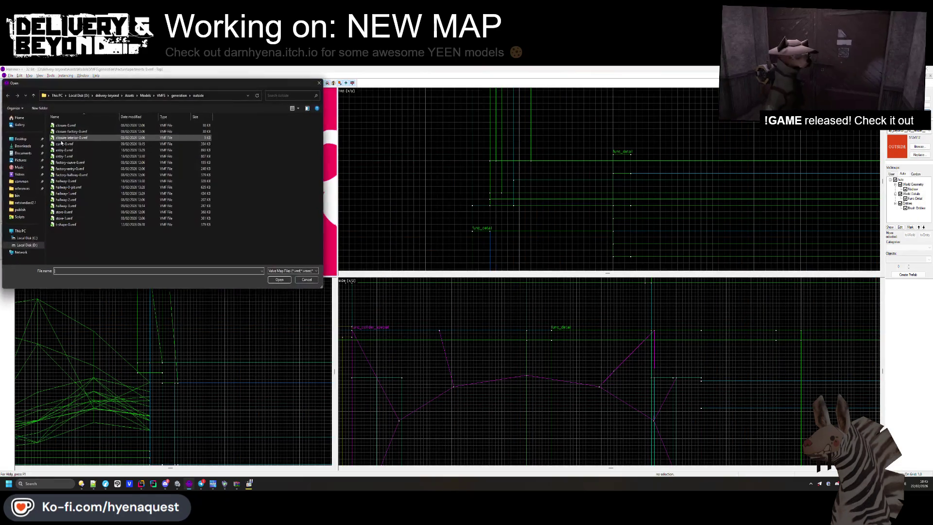
Step: Open hallway-3.vmf, fly through it and select the red solid
double_click(82, 205)
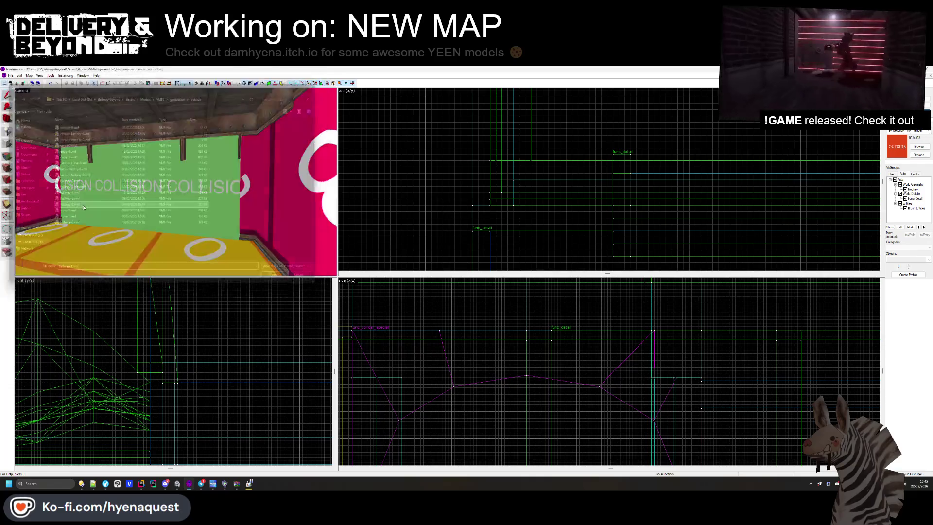
key("z")
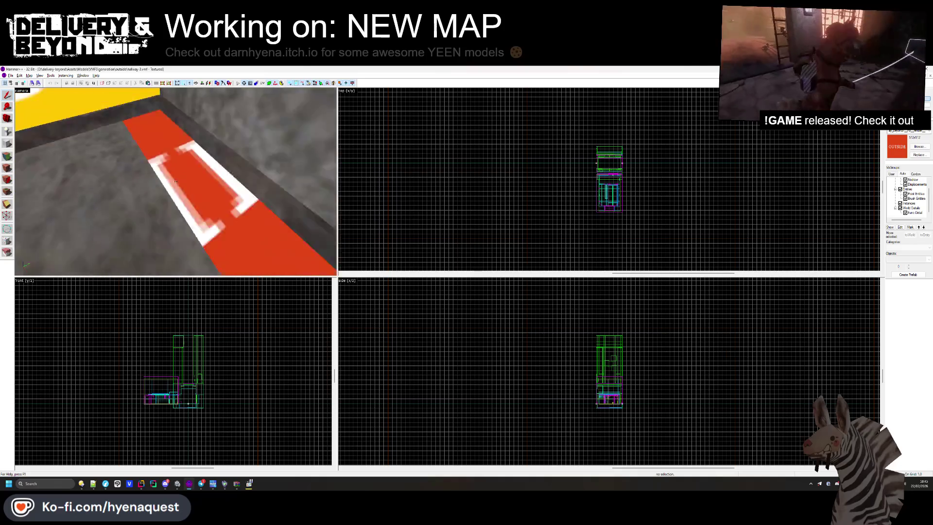
key("z")
left_click(180, 185)
key("Escape")
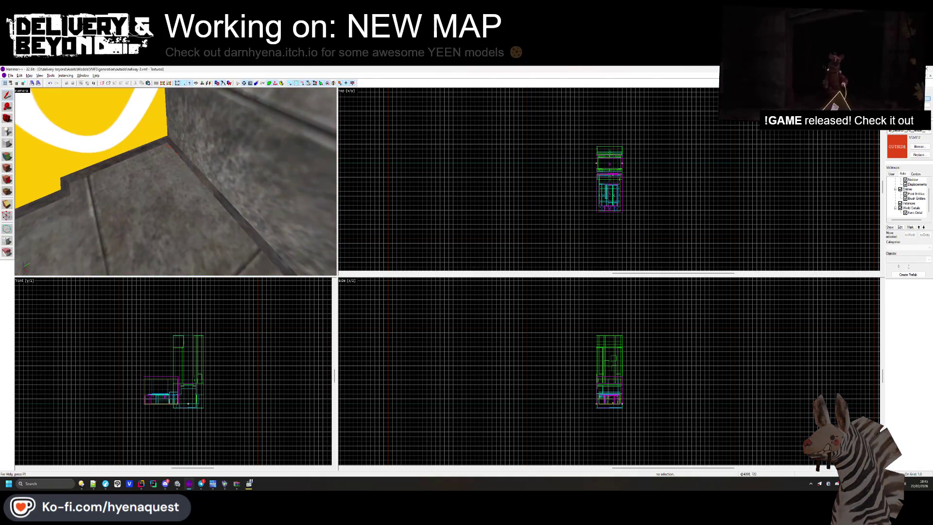
key("z")
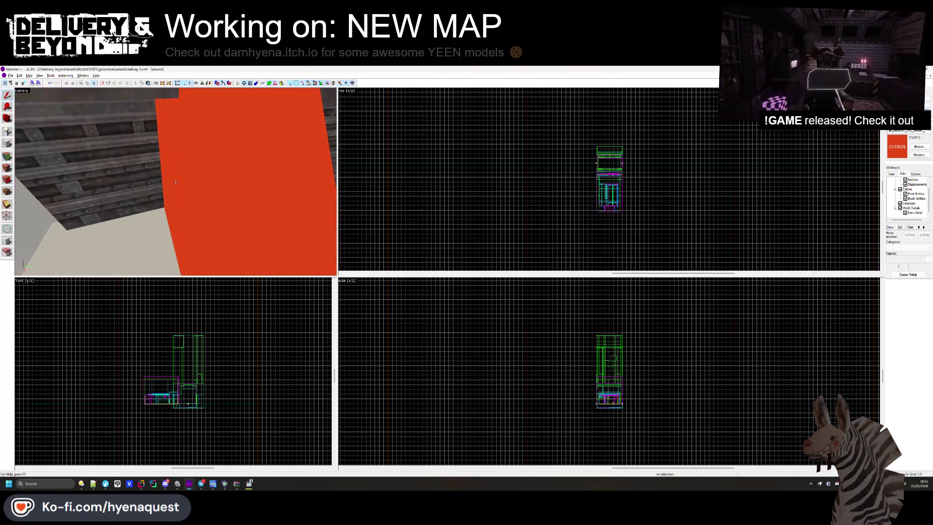
left_click(176, 182)
key("s")
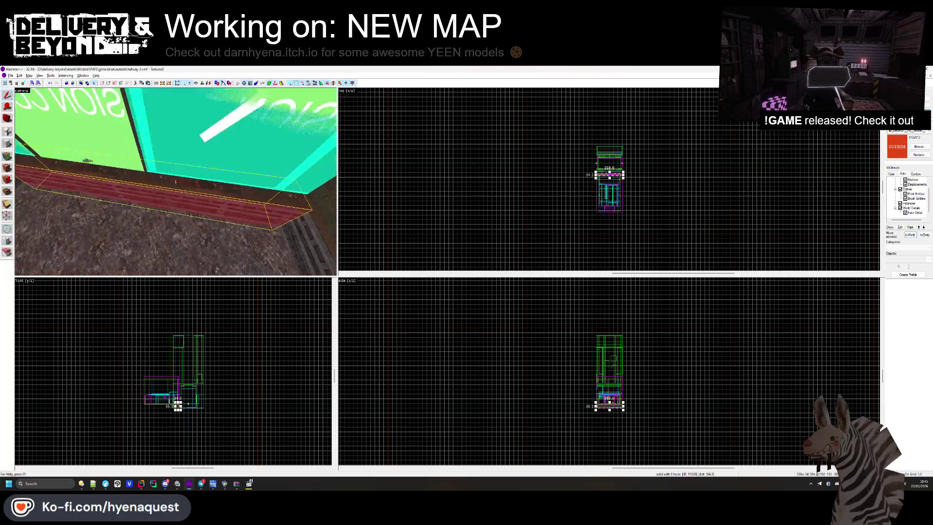
key("w")
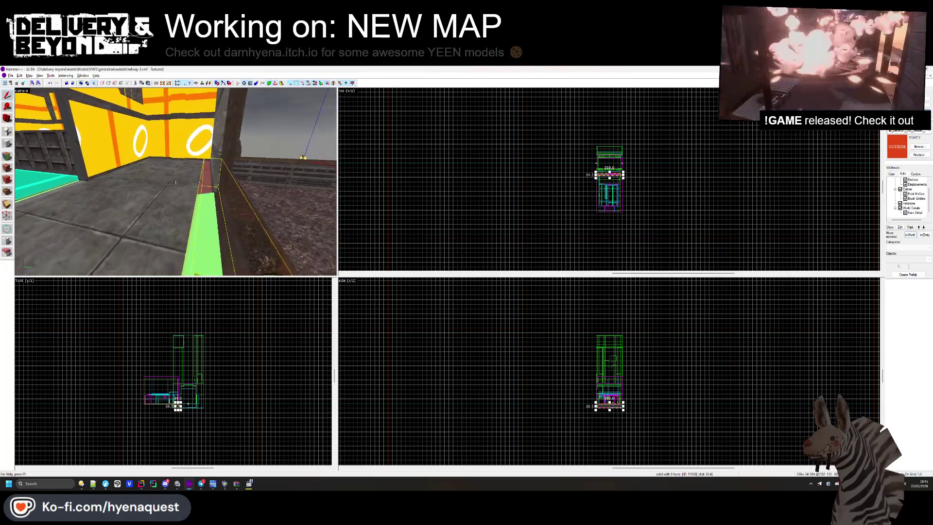
Step: Resize the red solid in Top view, look at its face textures, then return to apartments-0
scroll(608, 181, "up", 10)
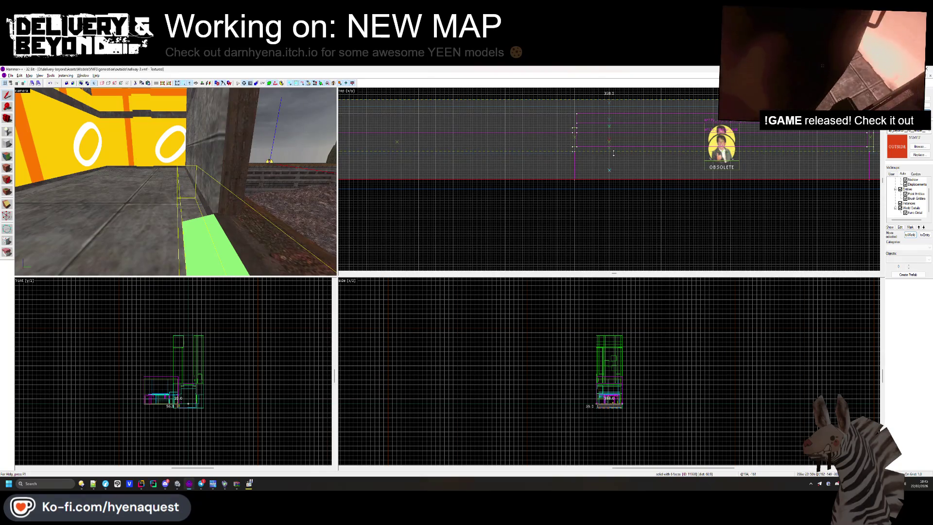
left_click_drag(614, 154, 614, 153)
key("z")
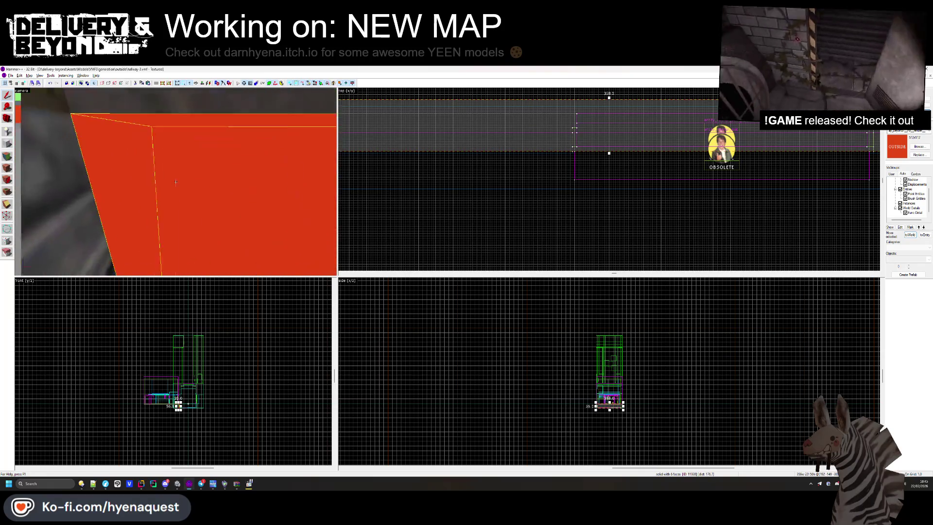
key("shift+a")
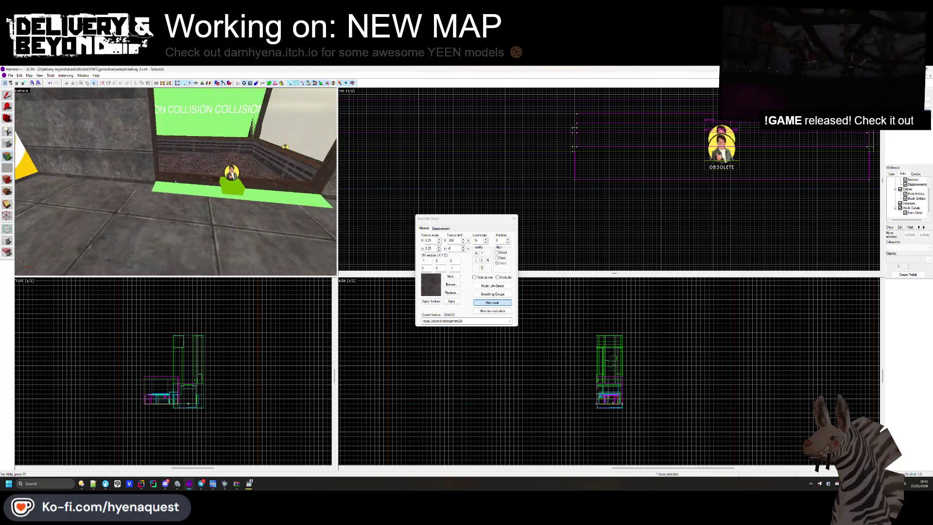
left_click(513, 218)
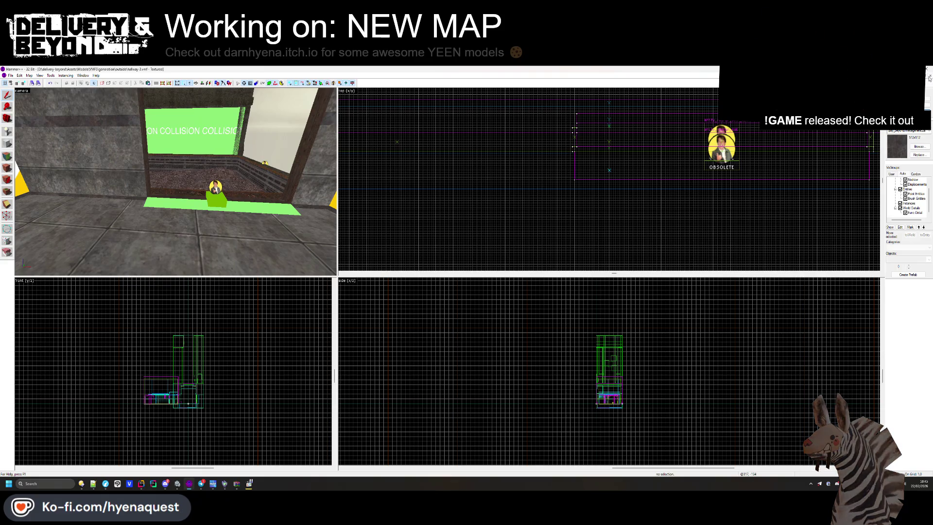
key("ctrl+Tab")
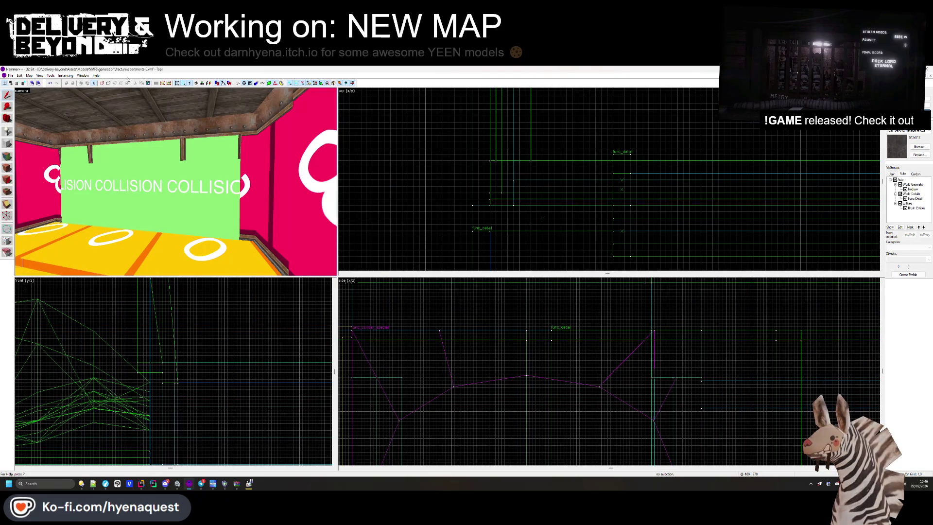
Step: Open the entry-1 map and fly through it, briefly selecting the floor instance
left_click(11, 75)
left_click(19, 108)
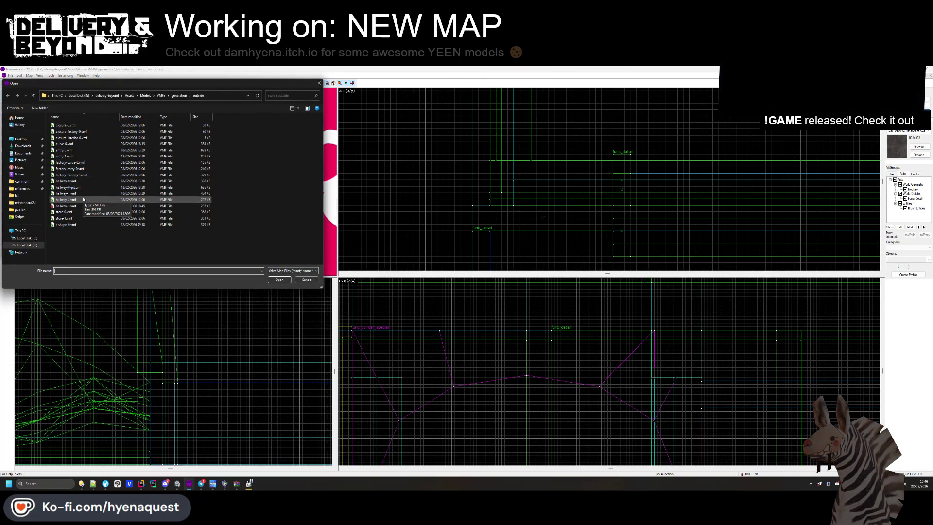
double_click(80, 157)
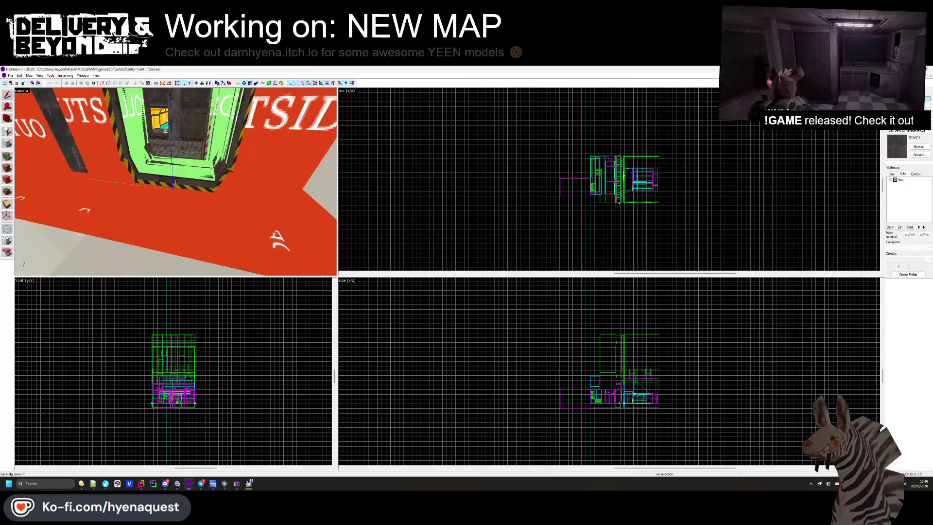
key("w")
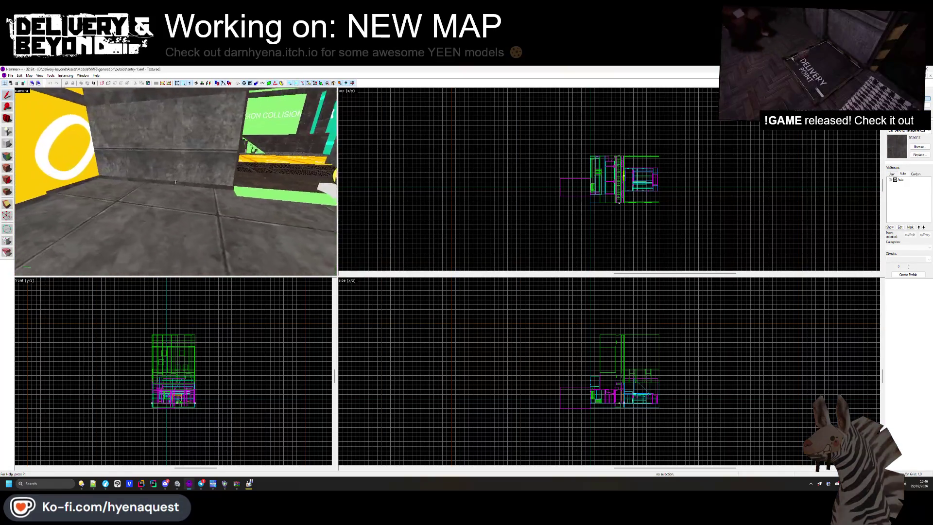
key("w")
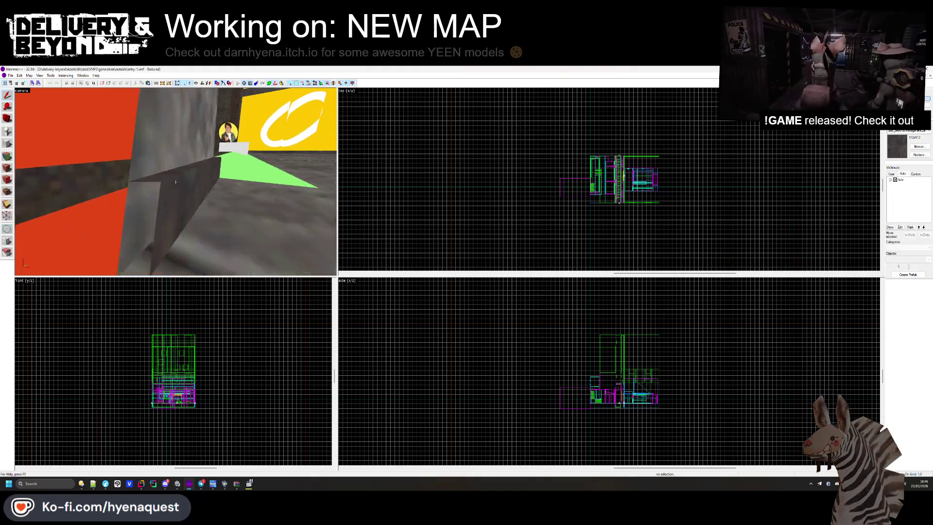
key("w")
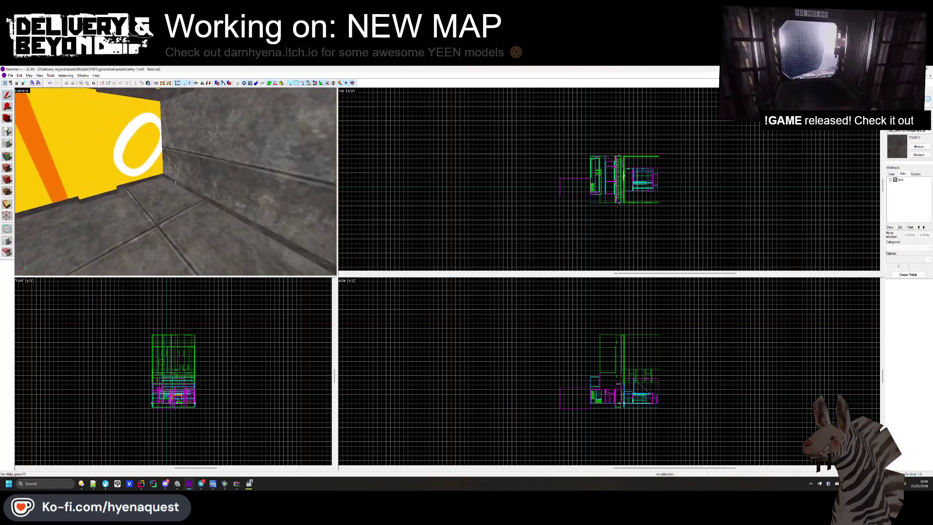
key("w")
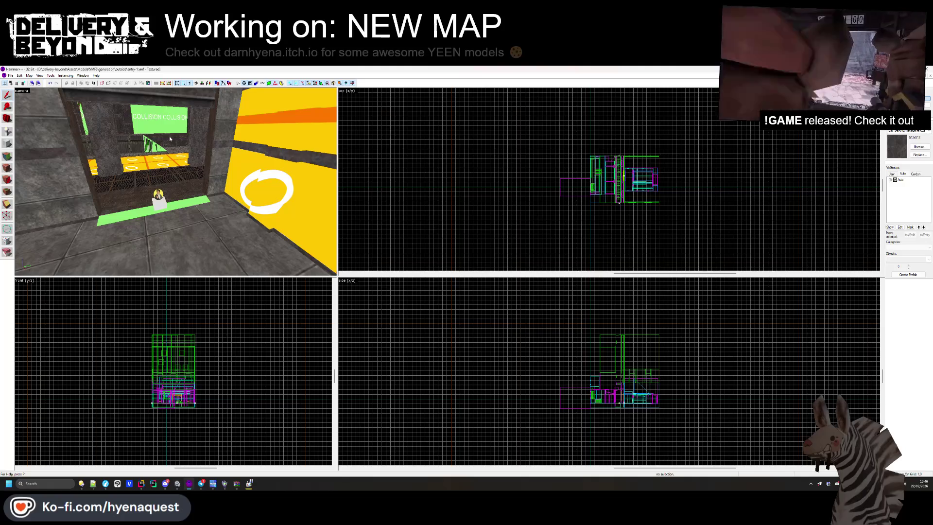
left_click(153, 226)
left_click(372, 190)
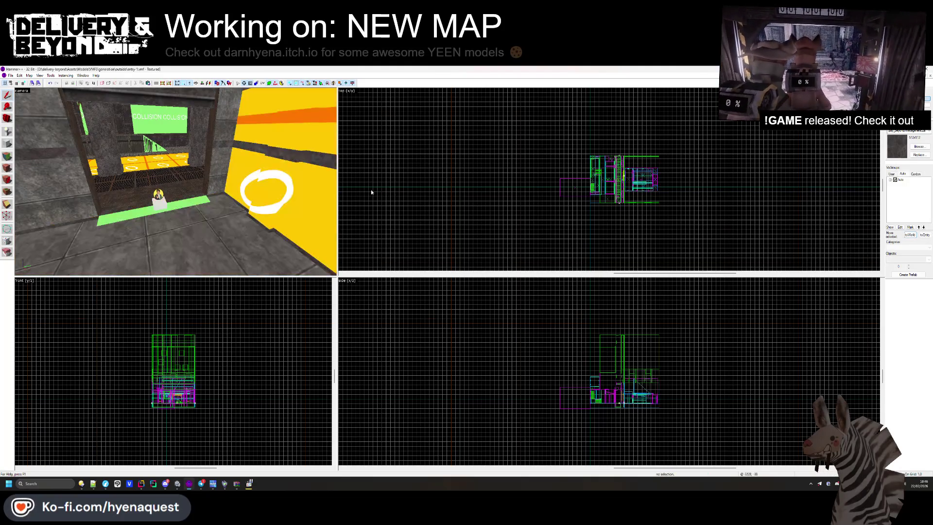
Step: Open entry-0.vmf and fly into its yellow room, then open hallway-0.vmf
left_click(11, 75)
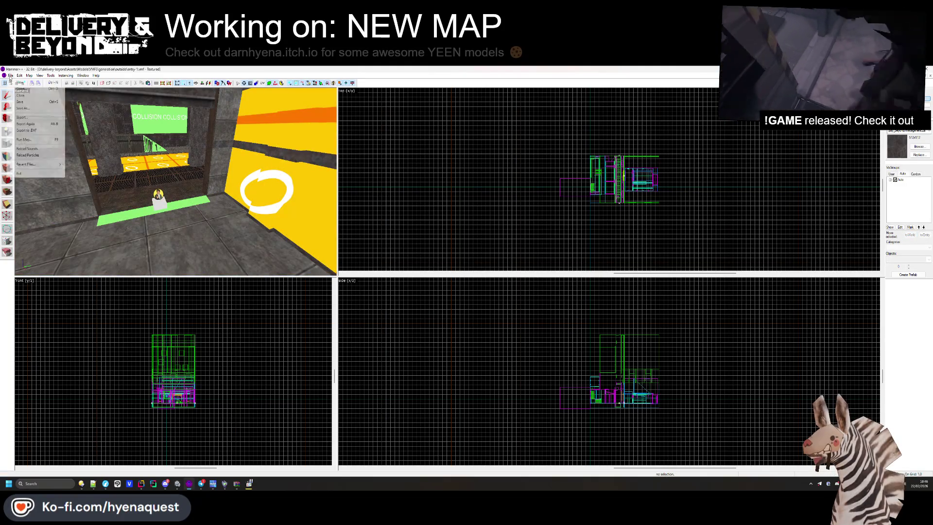
left_click(34, 87)
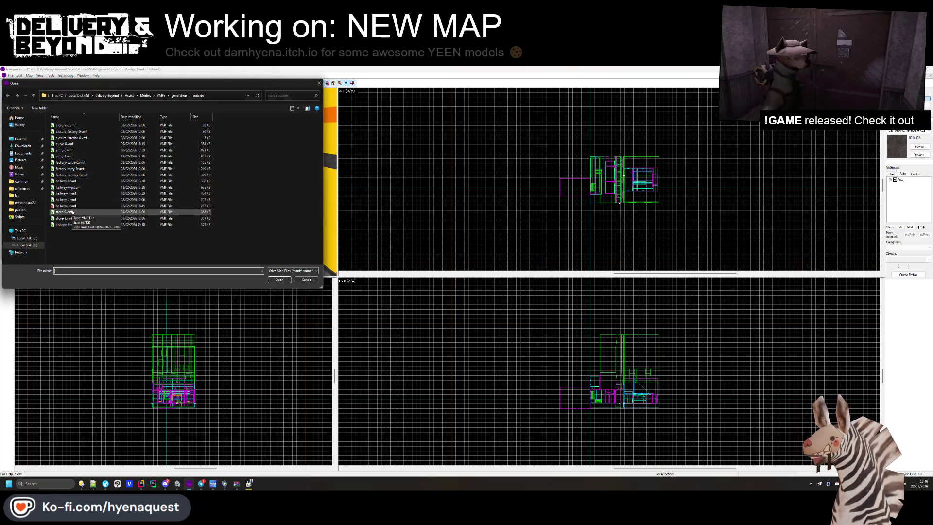
left_click(64, 212)
double_click(71, 151)
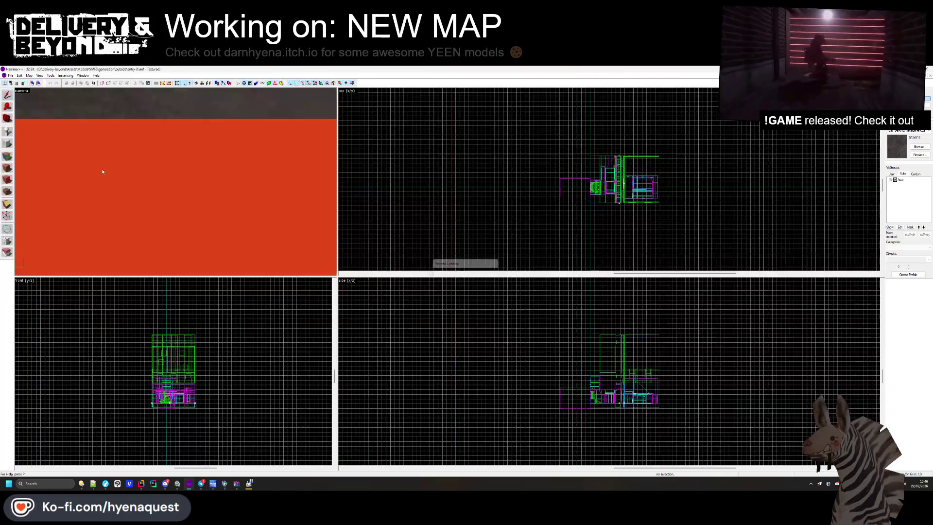
key("z")
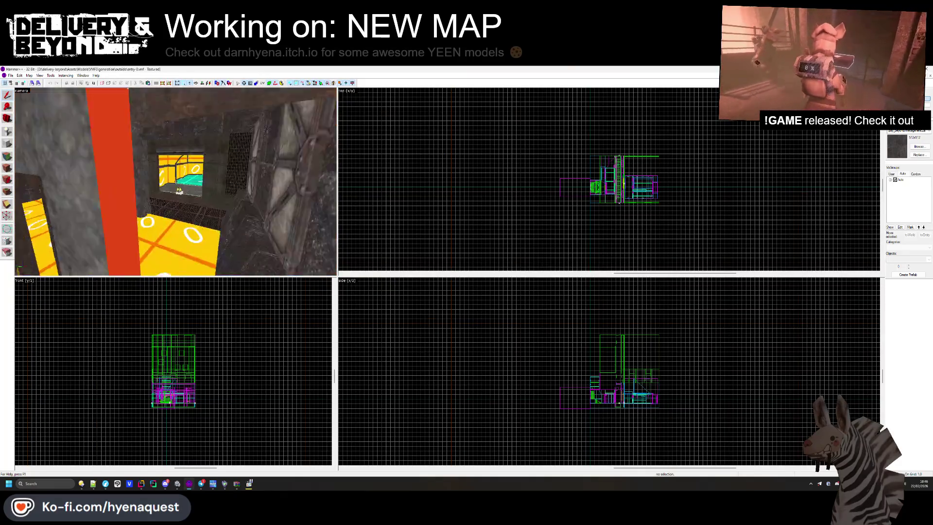
key("w")
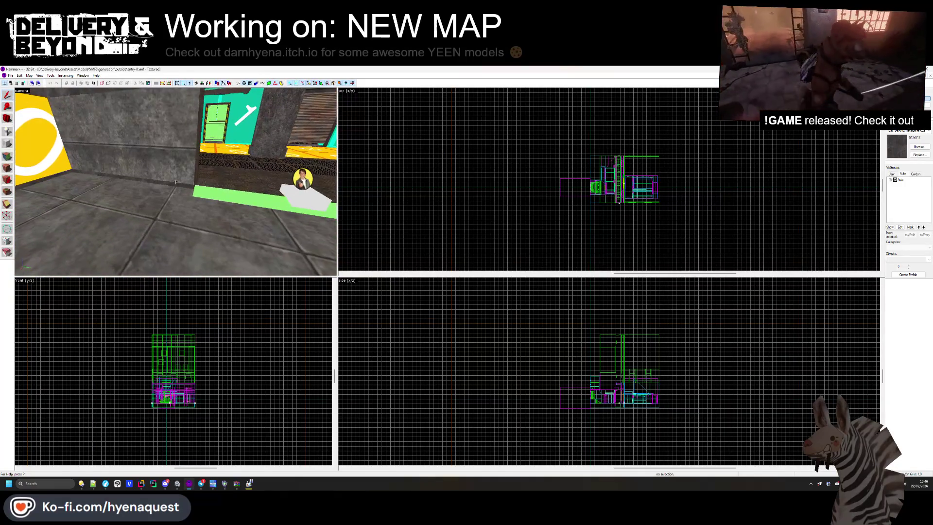
left_click(11, 76)
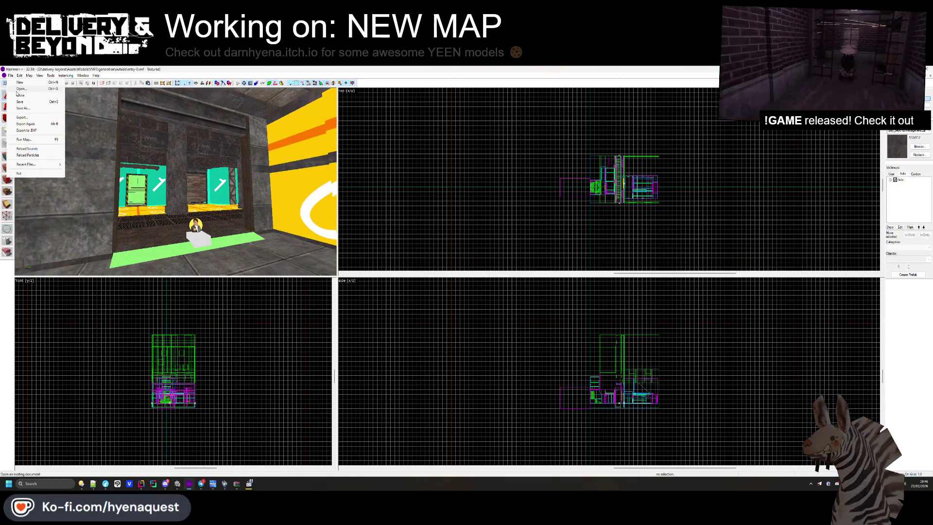
left_click(20, 90)
double_click(80, 182)
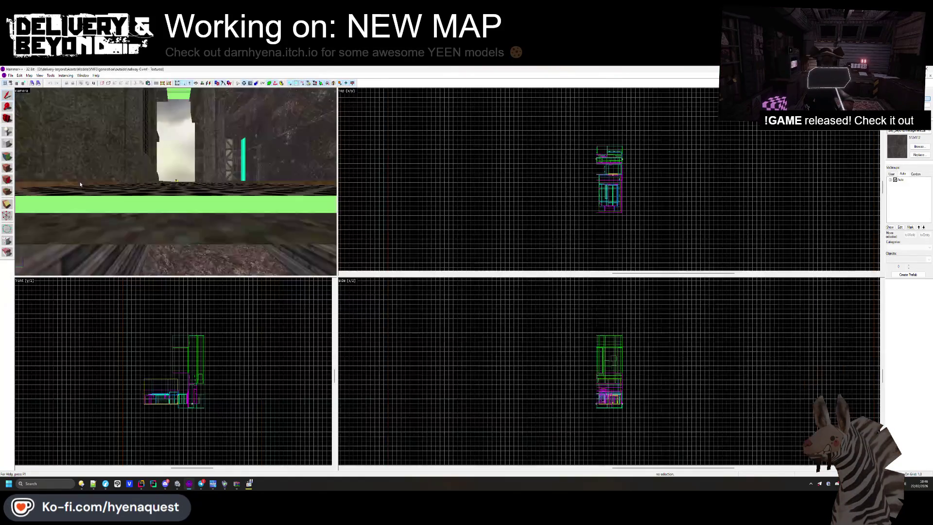
Step: Open hallway-2.vmf, then close the maps without saving and quit Hammer++
key("w")
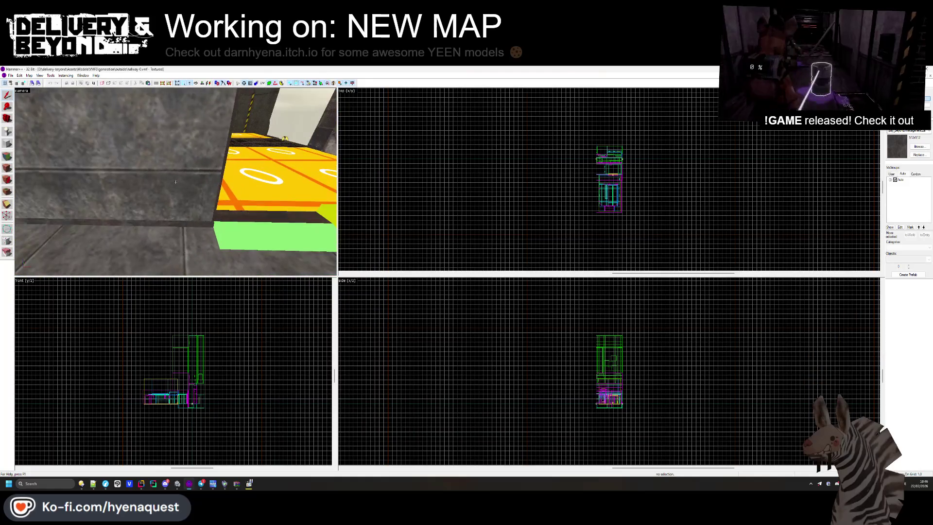
left_click(10, 75)
left_click(17, 90)
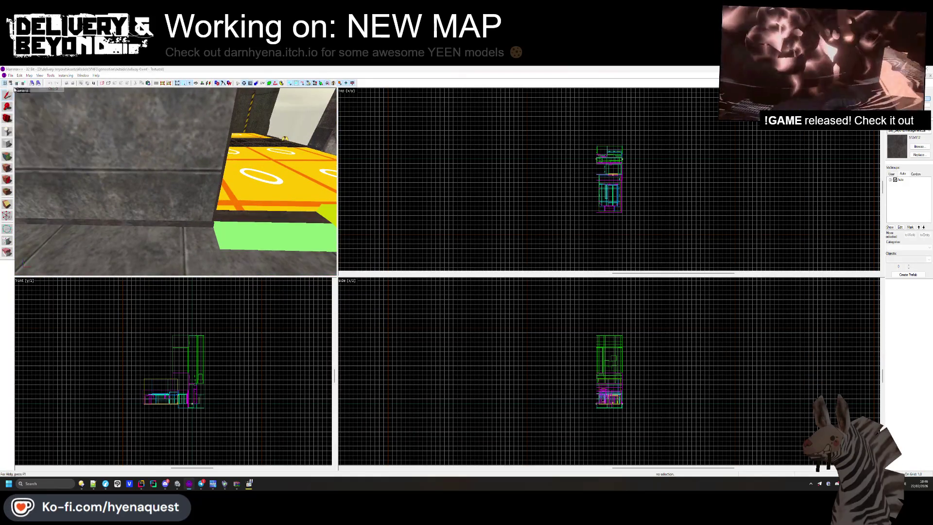
double_click(72, 199)
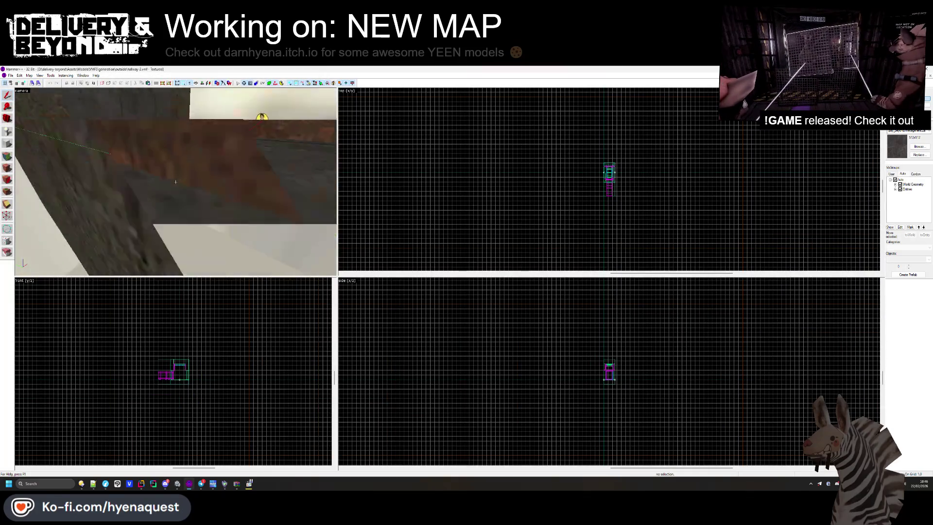
left_click(930, 76)
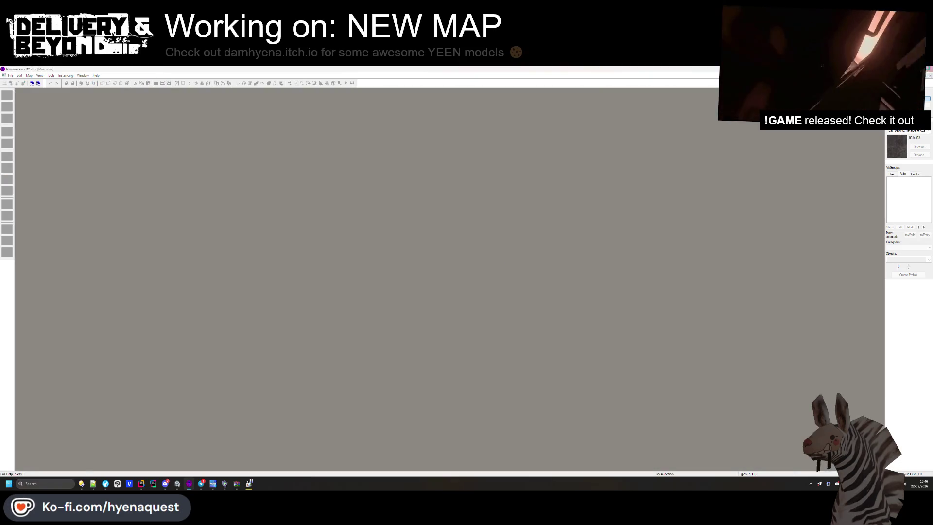
left_click(478, 297)
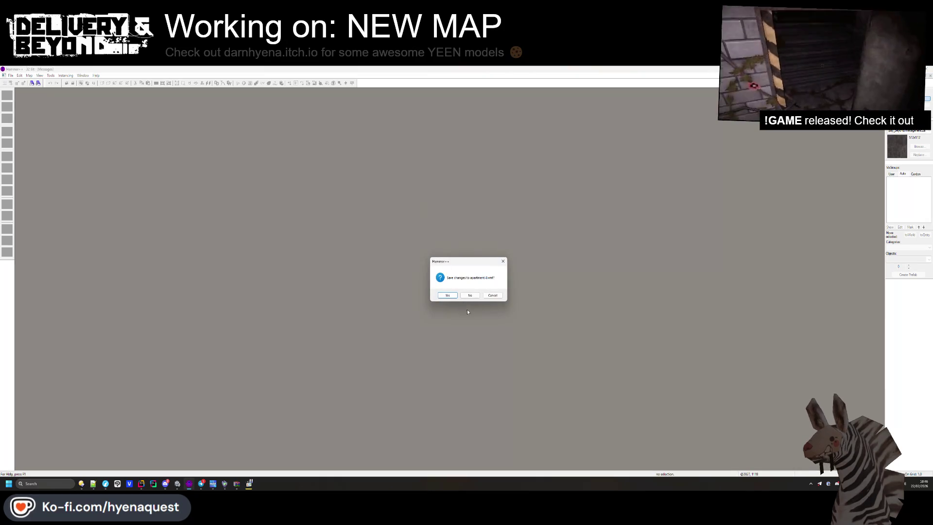
left_click(467, 297)
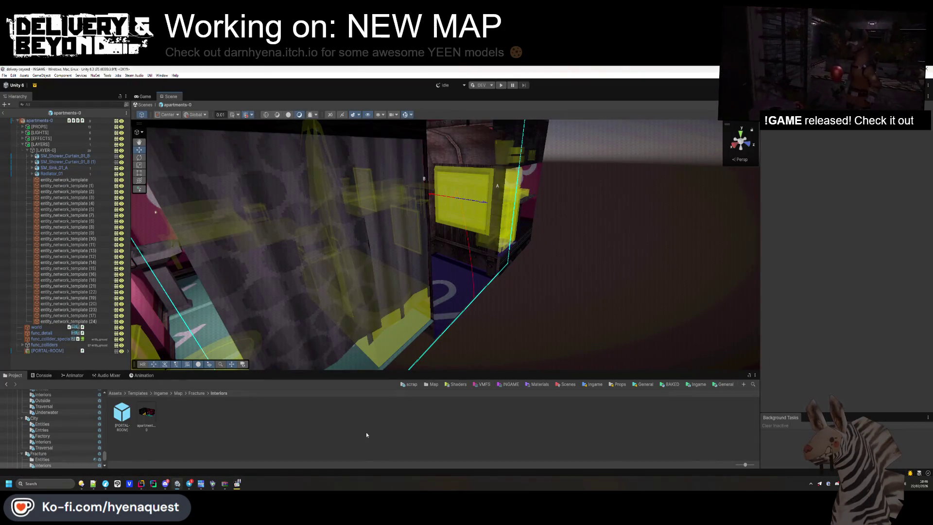
Step: Run SETUP on the apartments-0 prefab's room component, then start the game in play mode
mouse_move(535, 272)
left_mouse_down()
mouse_move(627, 275)
mouse_move(502, 319)
left_mouse_up()
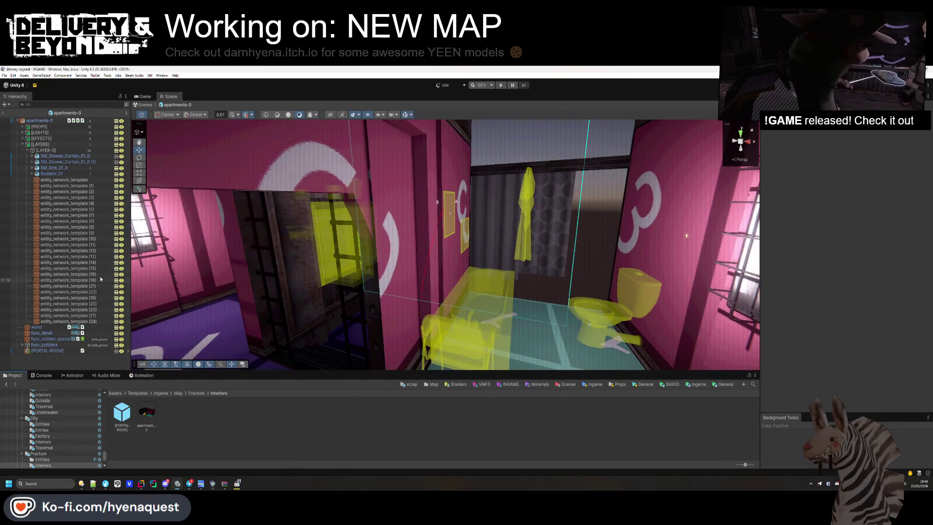
left_click(44, 121)
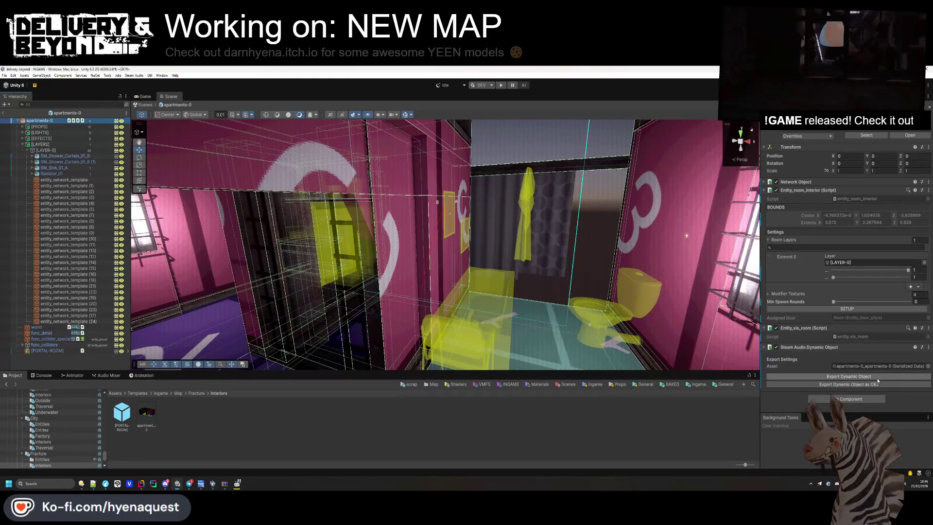
left_click(855, 309)
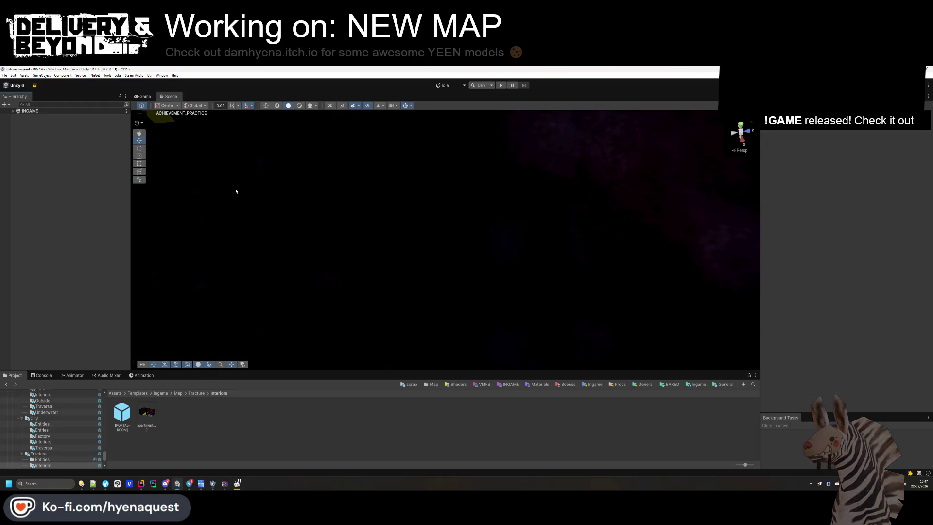
left_click(501, 87)
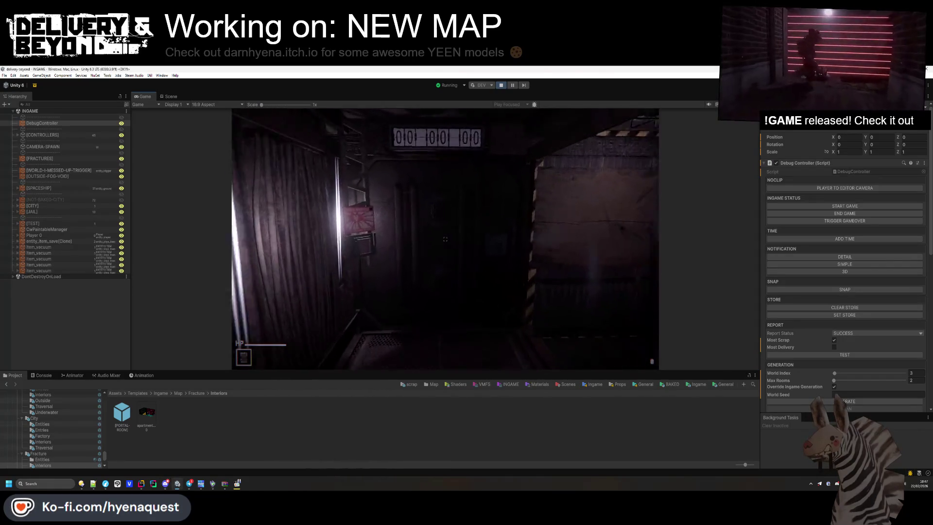
Step: Take a snip screenshot of the Game view showing the generated wooden-walled corridor
key("super")
key("super")
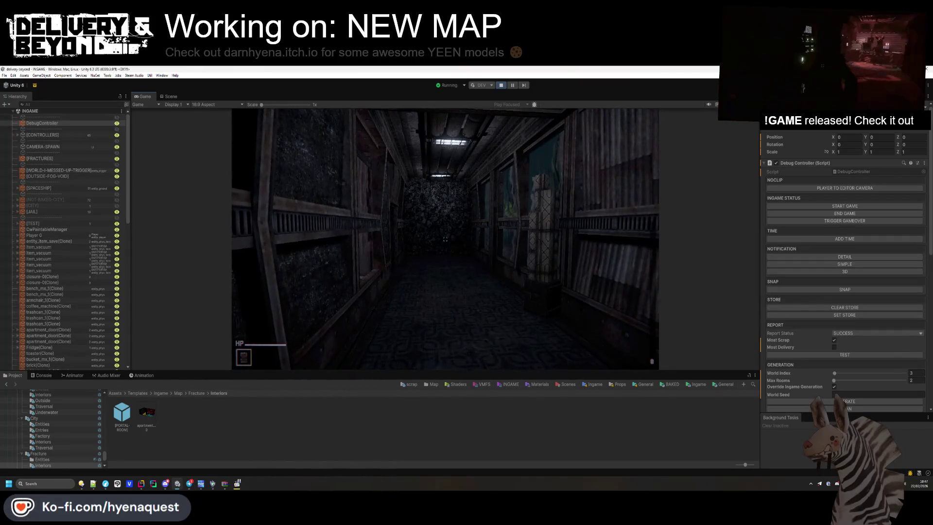
key("shift+super+s")
mouse_move(237, 111)
left_mouse_down()
mouse_move(419, 196)
mouse_move(685, 374)
mouse_move(656, 366)
left_mouse_up()
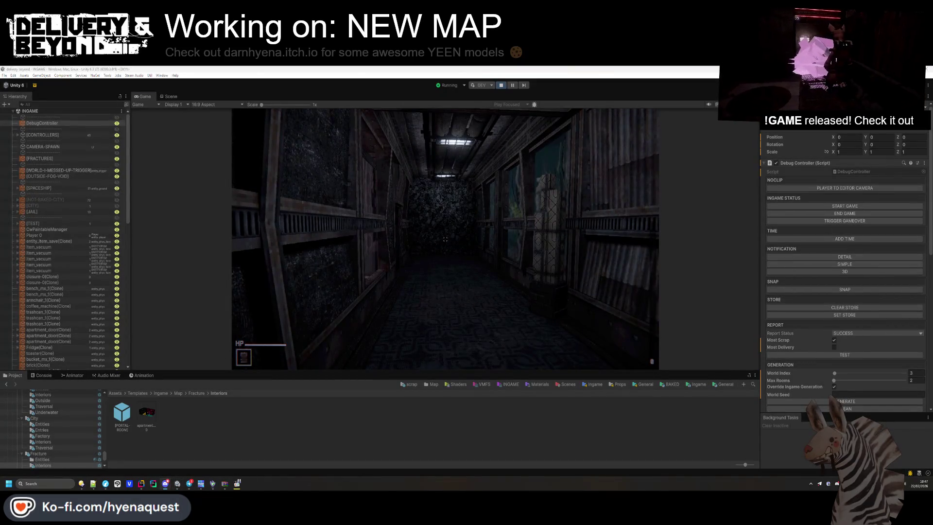
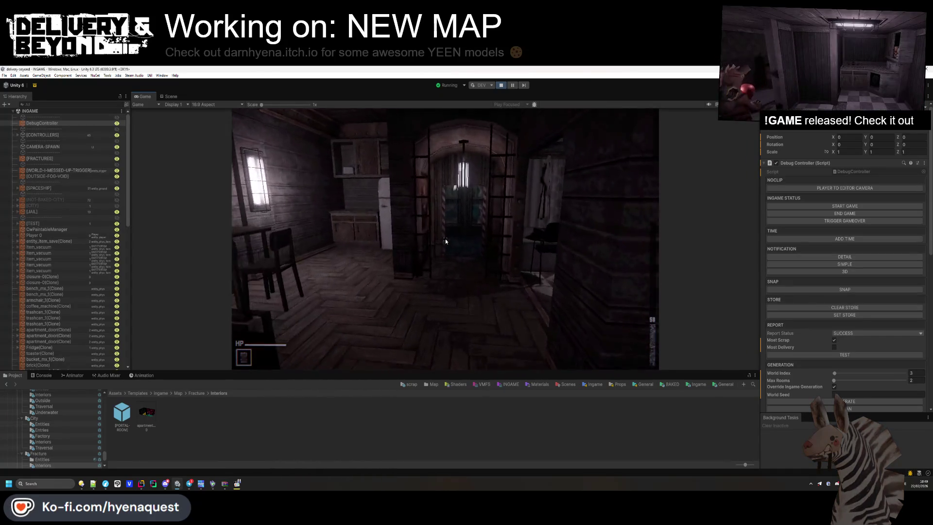
Step: Exit Play Mode and open the apartments-0 prefab from Fracture > Interiors
key("Escape")
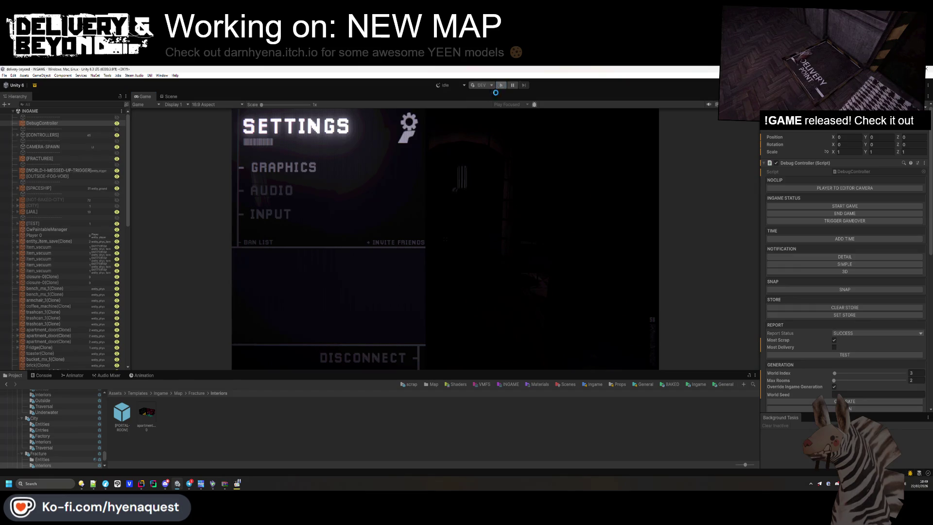
left_click(500, 86)
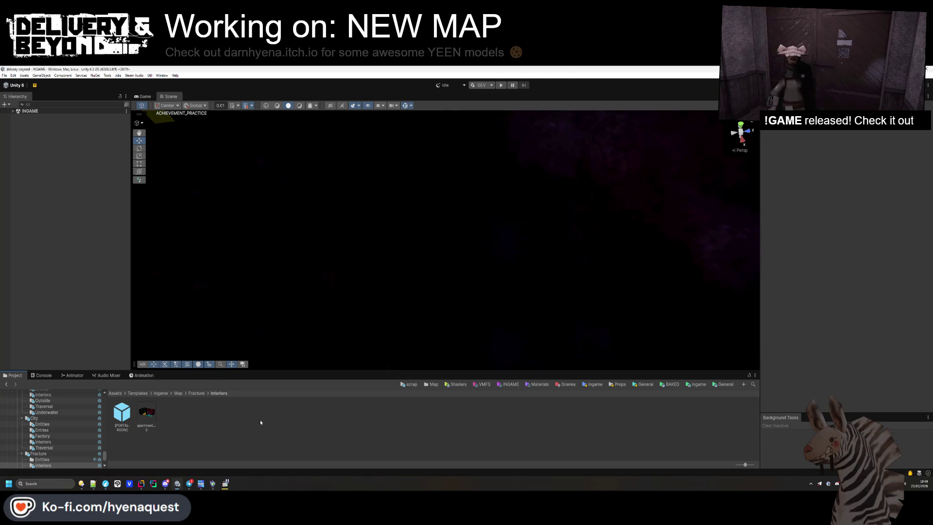
key("BackSpace")
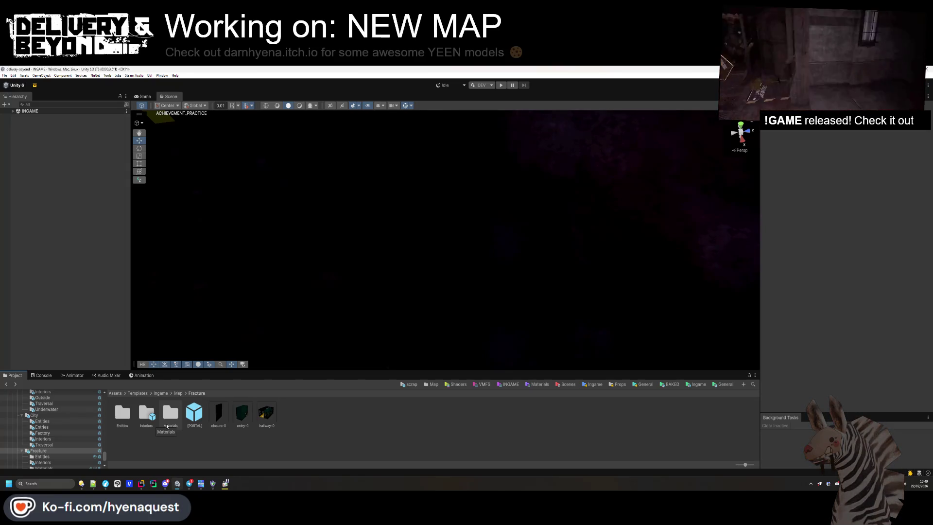
double_click(146, 413)
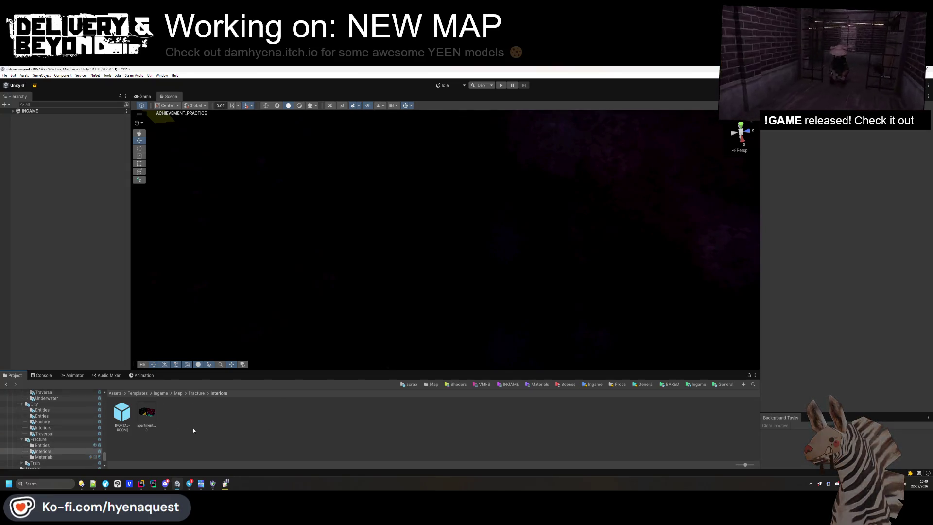
double_click(154, 417)
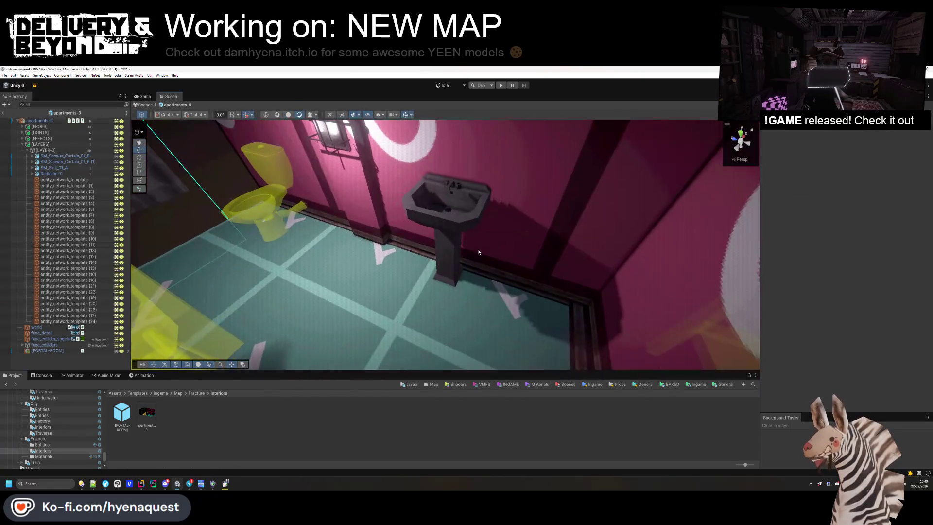
Step: Pull the sink mesh out of its parent object and delete the empty parent
left_click(455, 243)
key("f")
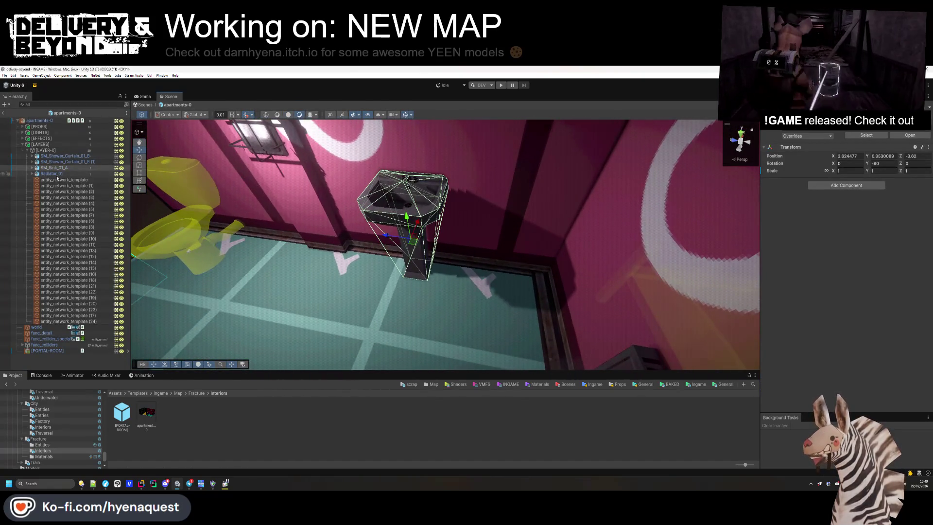
left_click(31, 168)
left_click(59, 173)
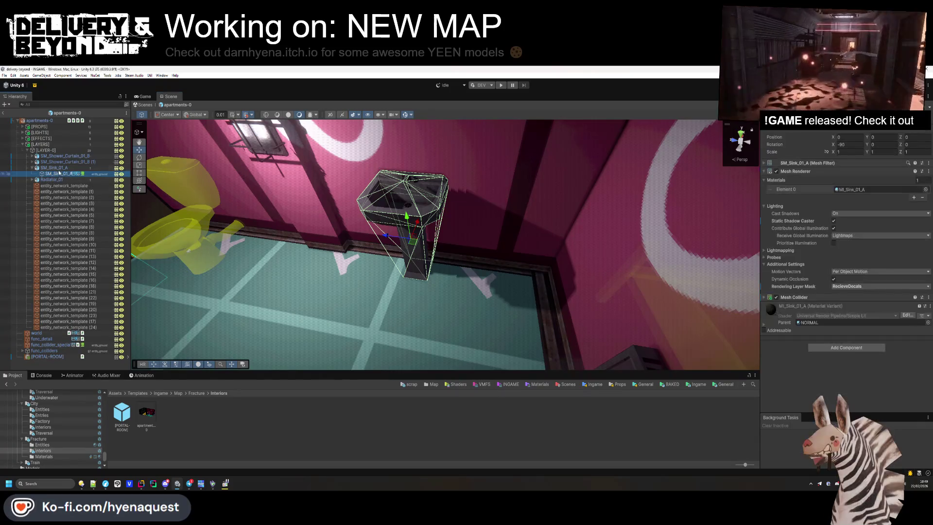
left_click_drag(54, 167, 52, 175)
key("Delete")
left_click(54, 167)
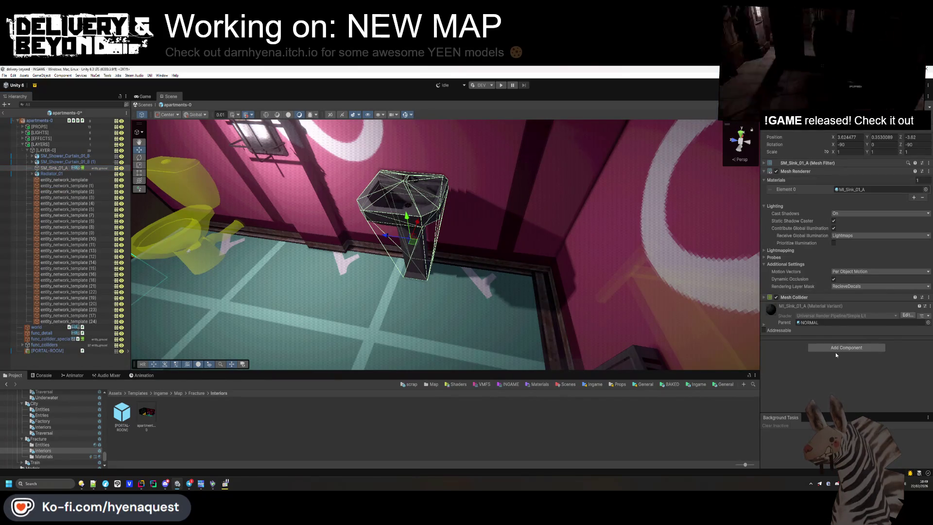
Step: Add the scrap prop component to the sink and raise its Scrap value from 10 to 15
left_click(810, 172)
left_click(831, 230)
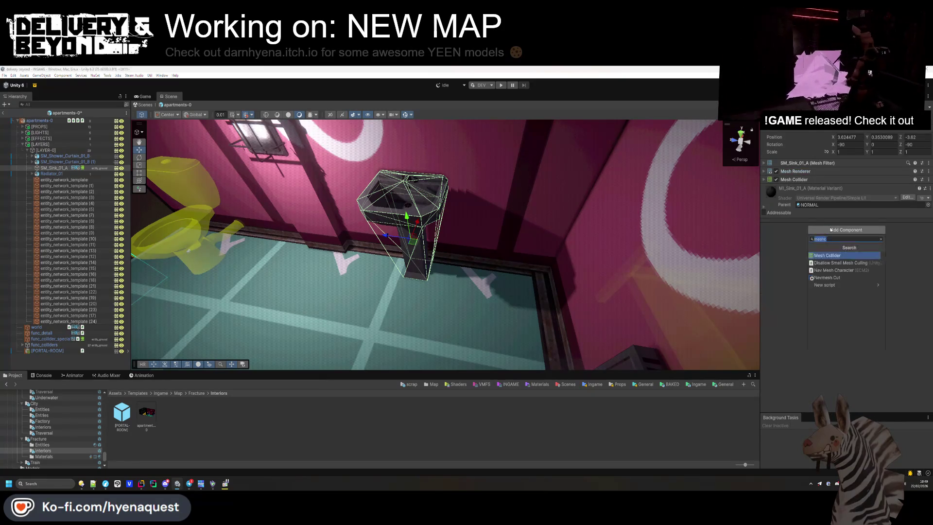
type("scrap")
key("Return")
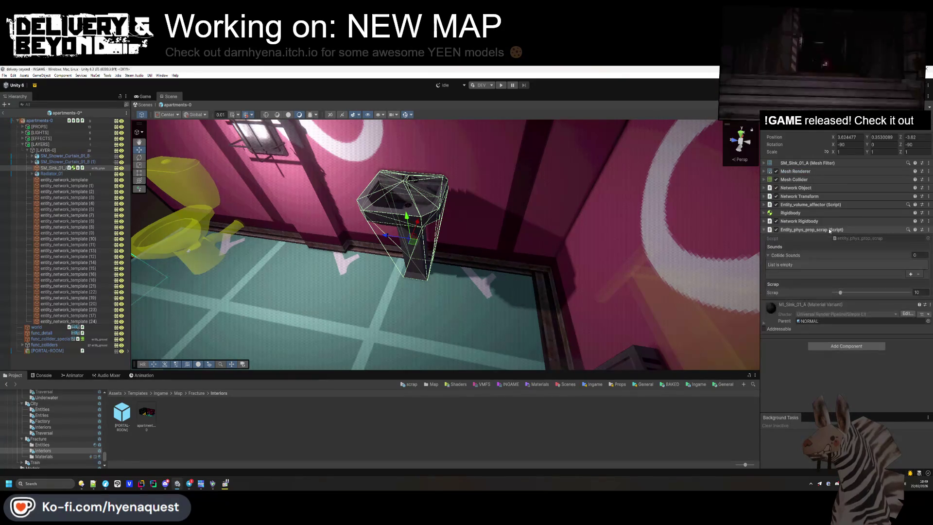
left_click(826, 214)
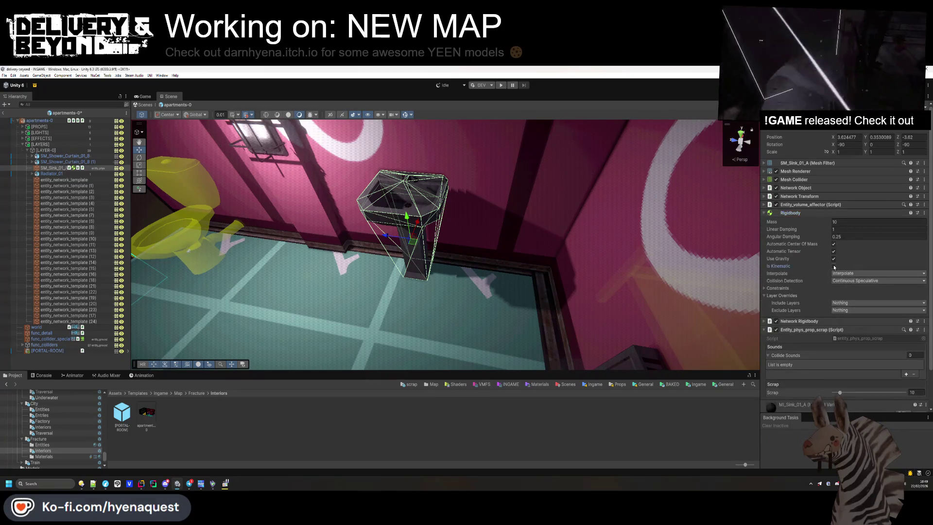
left_click(823, 214)
left_click(827, 221)
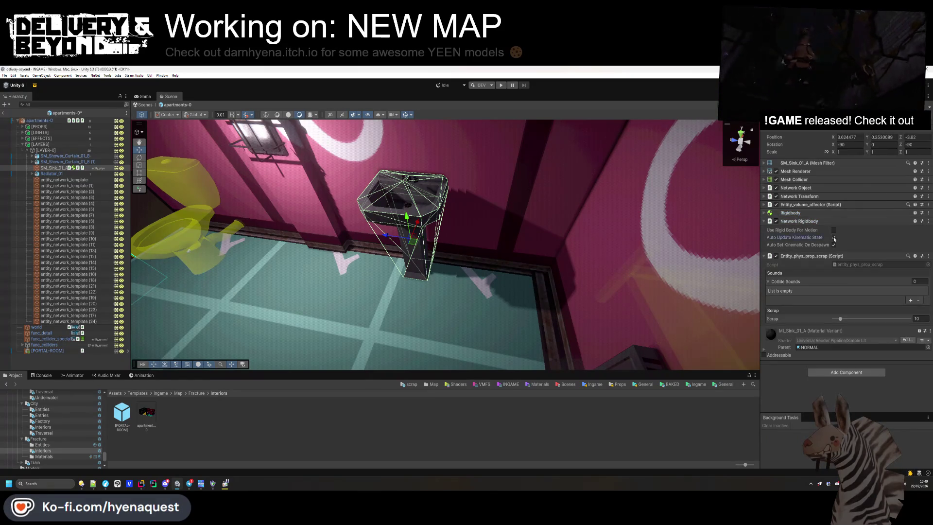
left_click(830, 221)
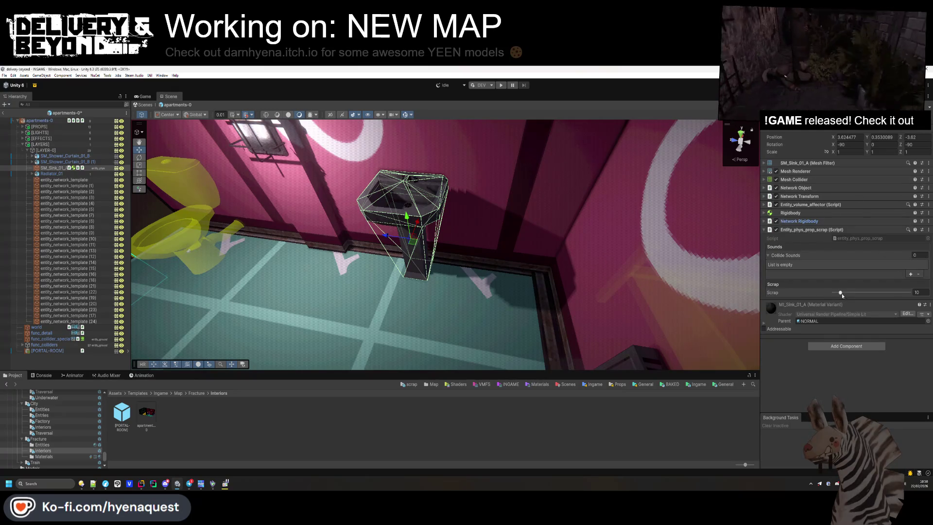
left_click_drag(842, 293, 844, 295)
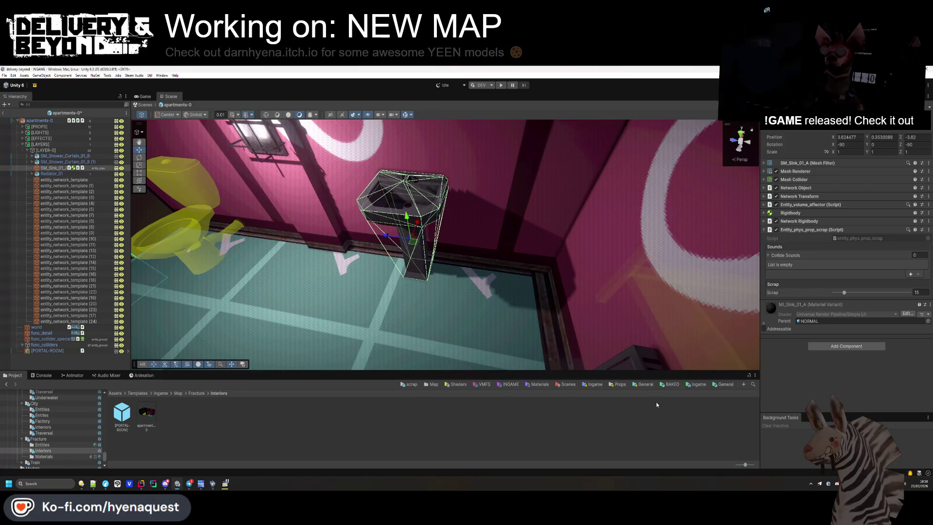
left_click(611, 387)
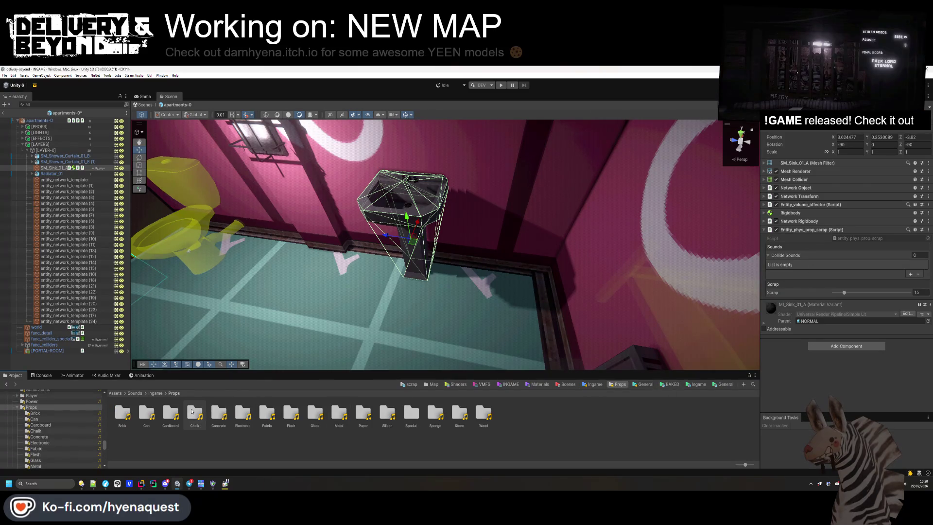
Step: Fill the sink's Collide Sounds list with the Silicon folder's clips, silicon hit 10 through 20
double_click(219, 413)
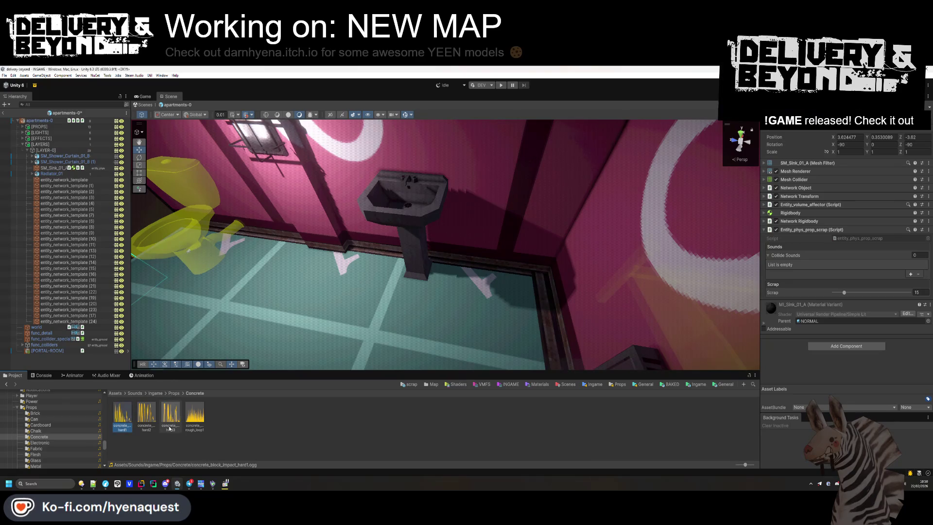
key("BackSpace")
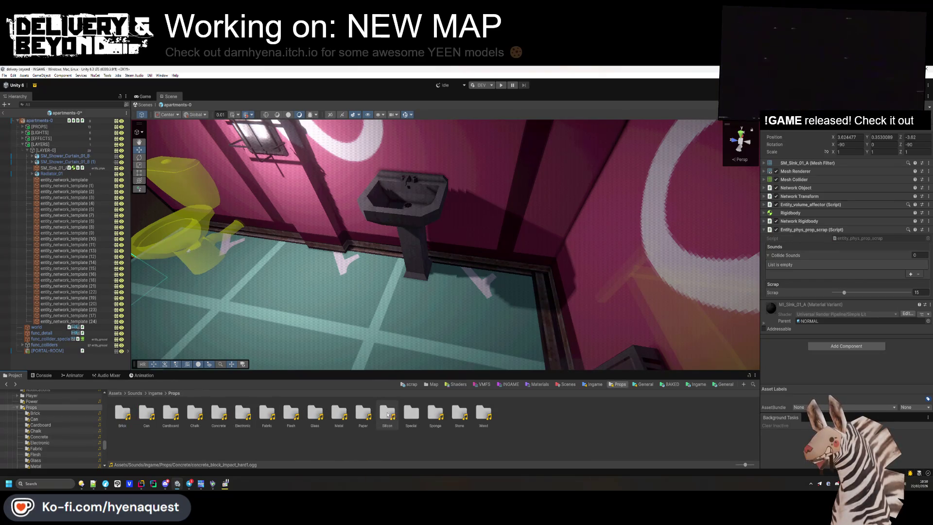
double_click(388, 415)
left_click(363, 414, "shift")
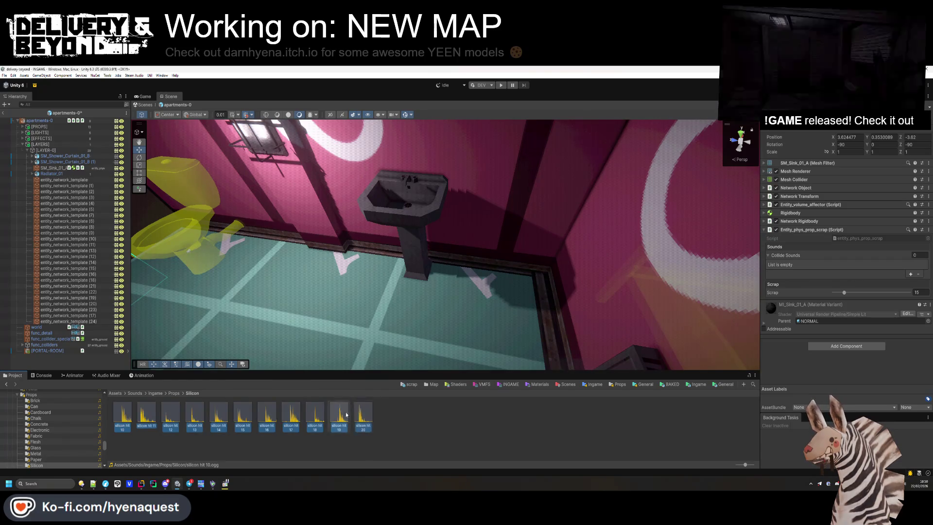
left_click_drag(363, 414, 806, 290)
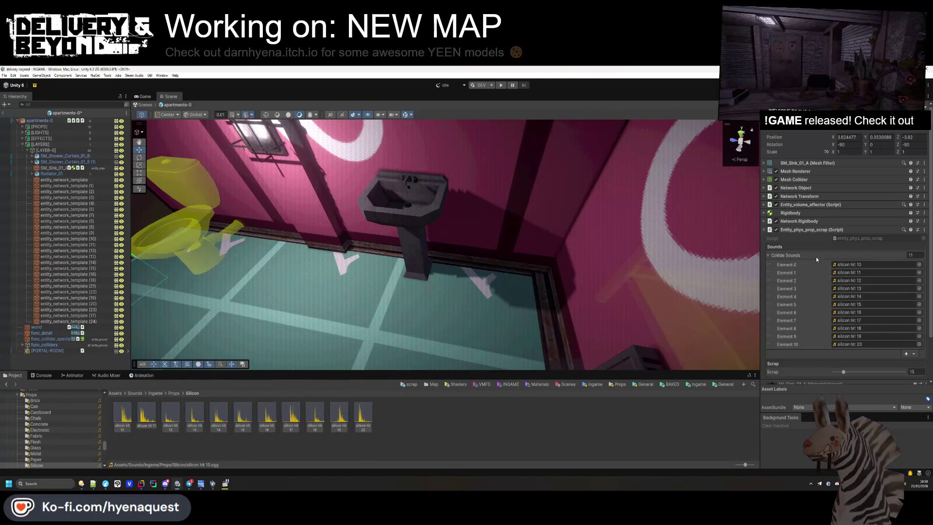
left_click(811, 231)
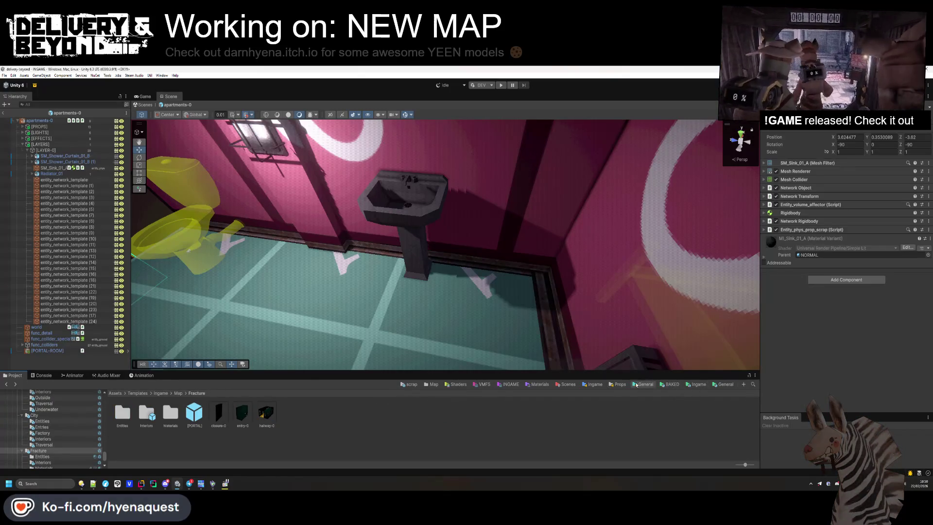
left_click(622, 387)
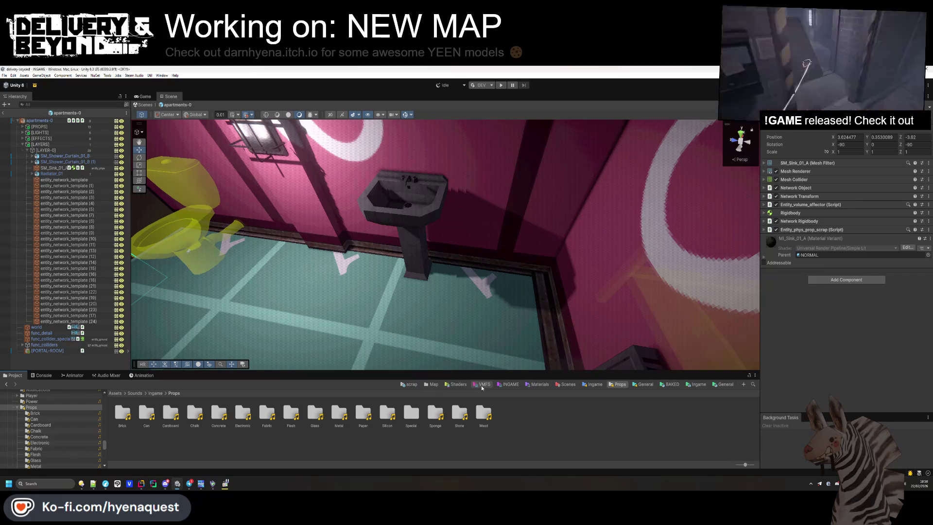
Step: Save the sink as the SM_Sink_01_A prefab in Entities/Props/scrap and reset its Transform
left_click(410, 385)
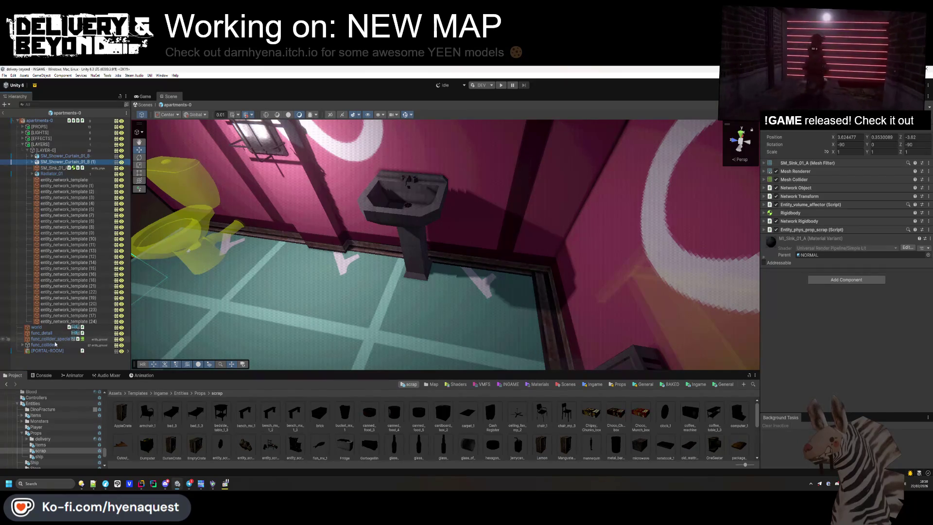
left_click(378, 205)
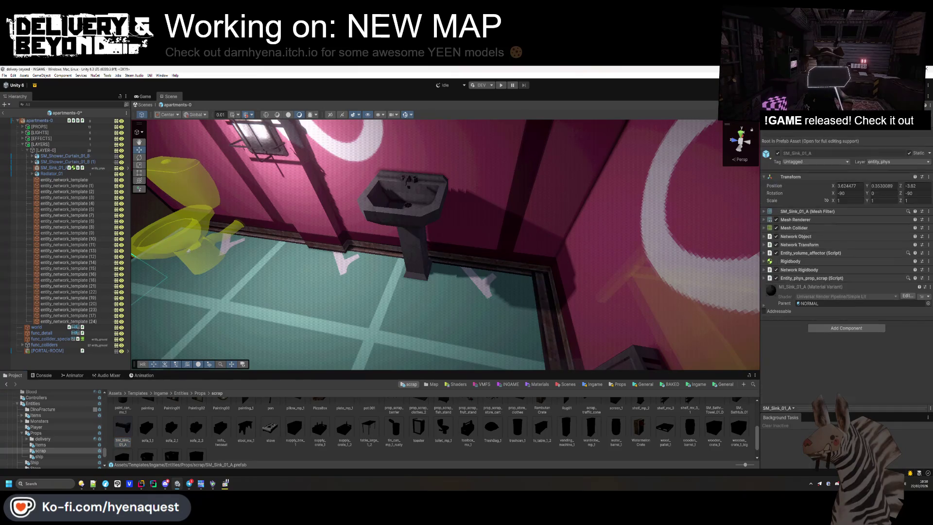
right_click(774, 179)
left_click(788, 181)
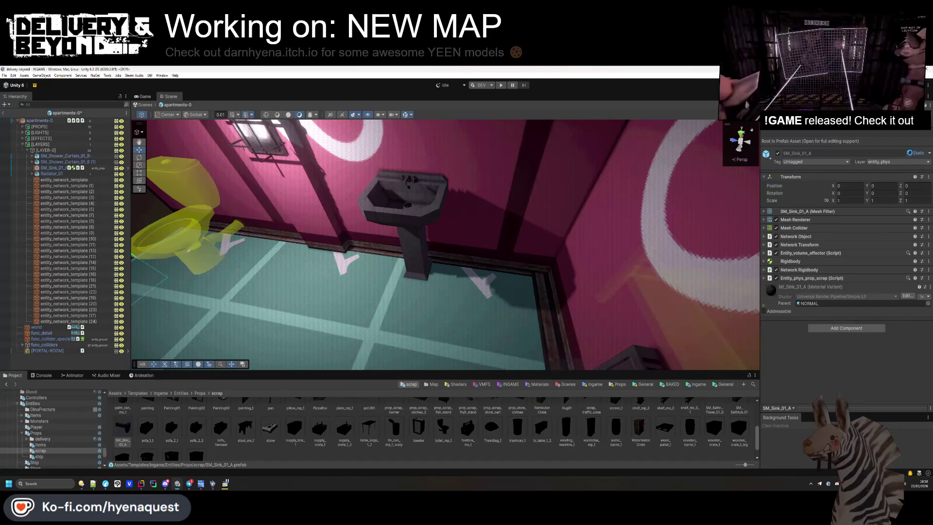
left_click(154, 438)
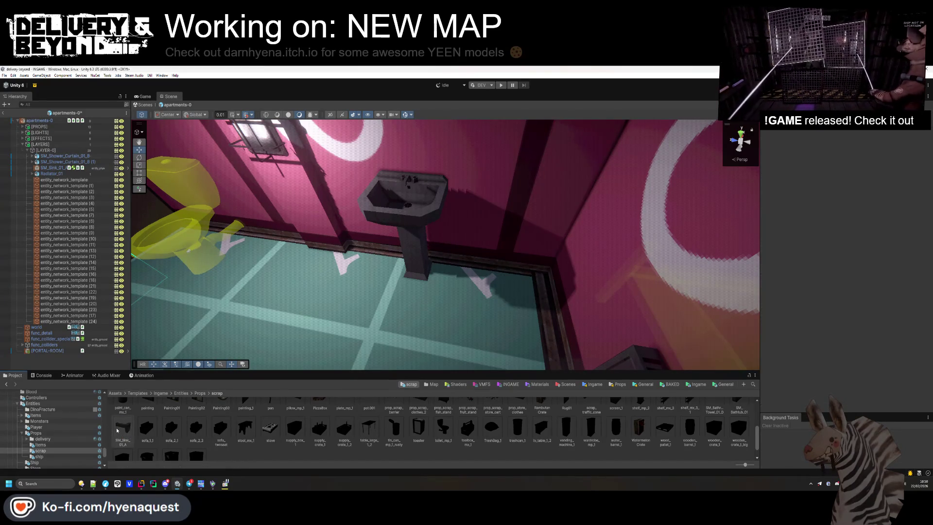
Step: Duplicate the last entity_network_template and paste the sink's world position and rotation onto it
left_click(79, 321)
key("ctrl+d")
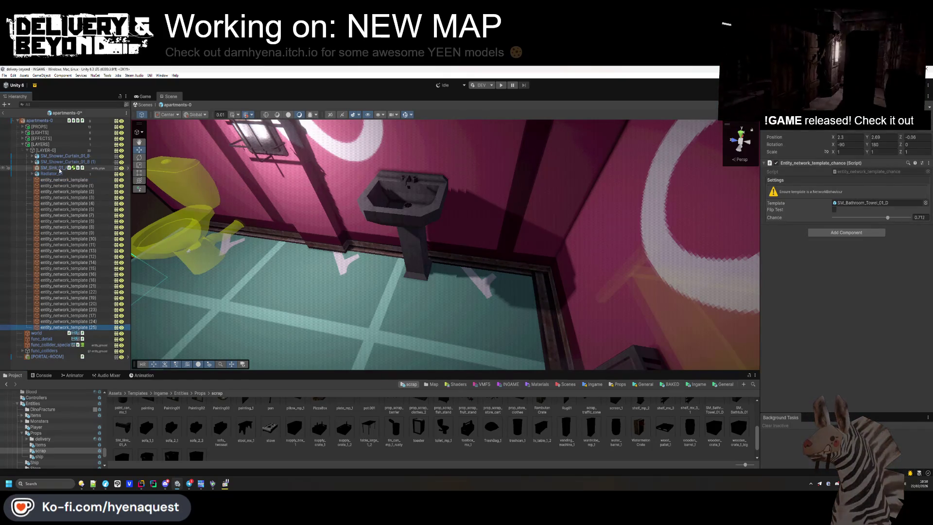
left_click(404, 204)
right_click(787, 147)
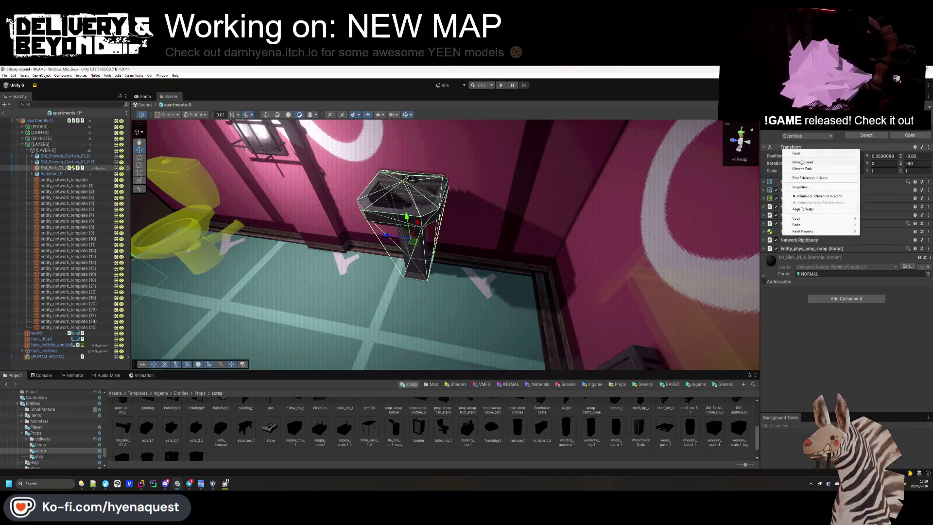
mouse_move(846, 218)
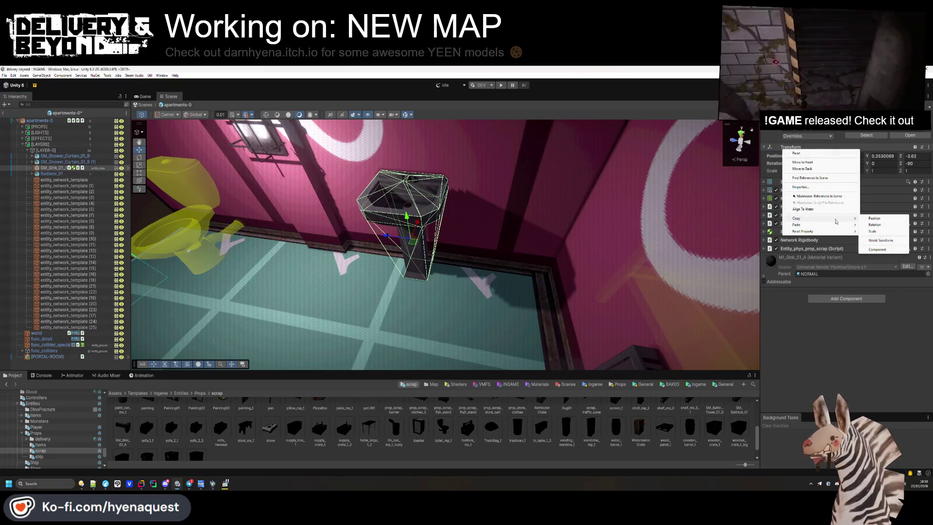
left_click(881, 240)
left_click(67, 328)
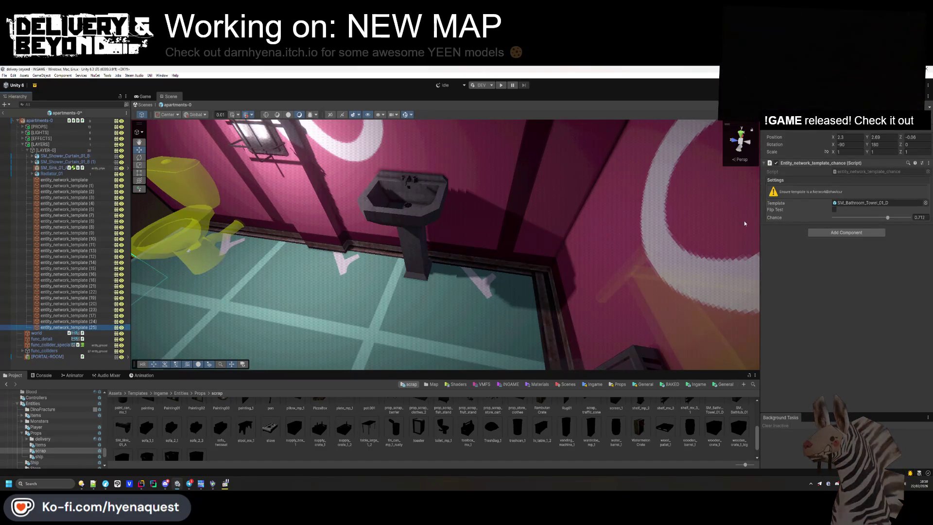
right_click(805, 132)
mouse_move(829, 208)
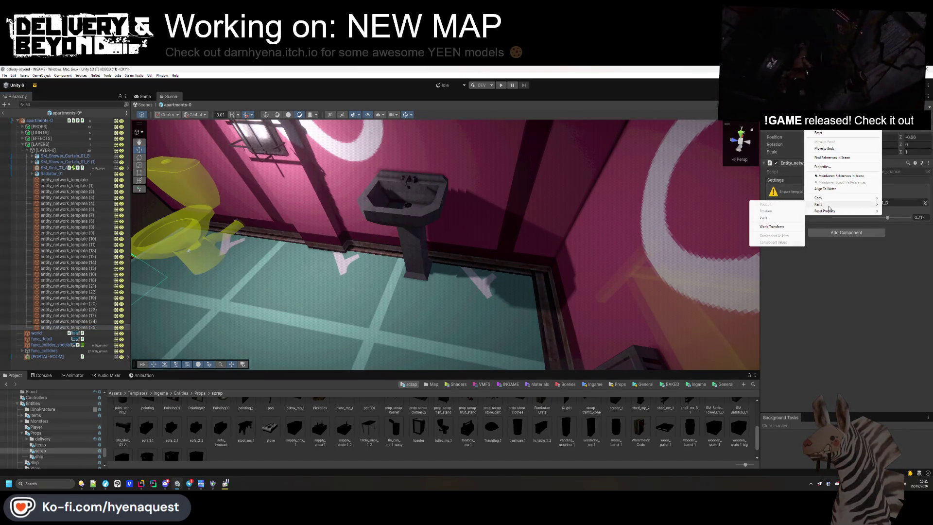
left_click(778, 241)
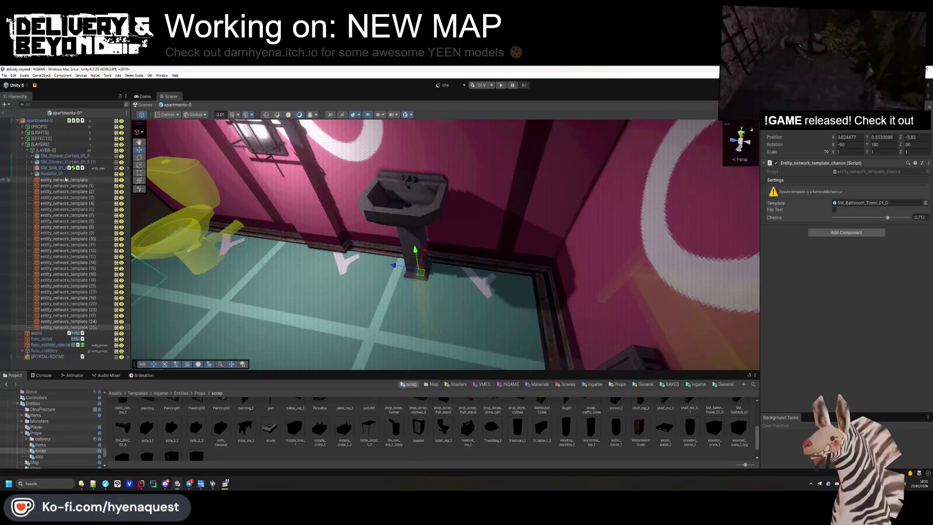
Step: Delete the original sink and set the new spawner's Template to SM_Sink_01_A
left_click(54, 168)
key("Delete")
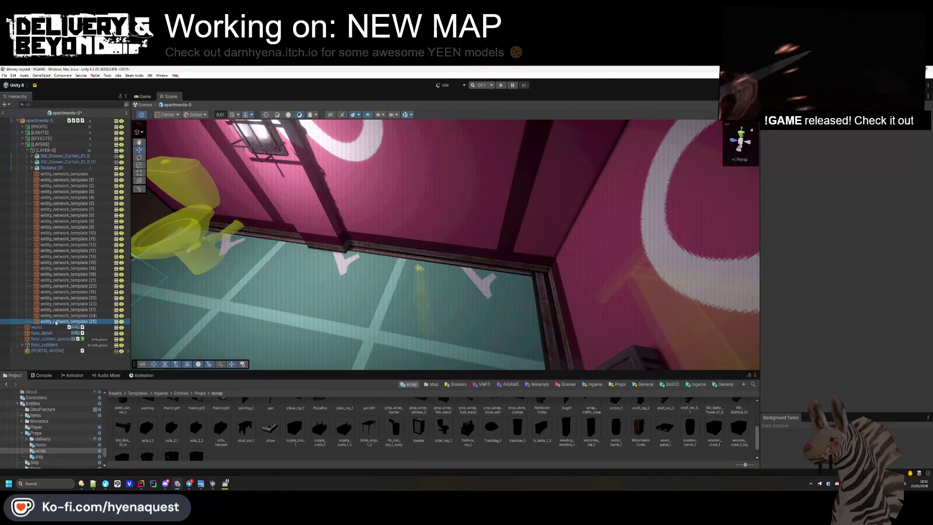
left_click(67, 321)
left_click_drag(123, 428, 875, 203)
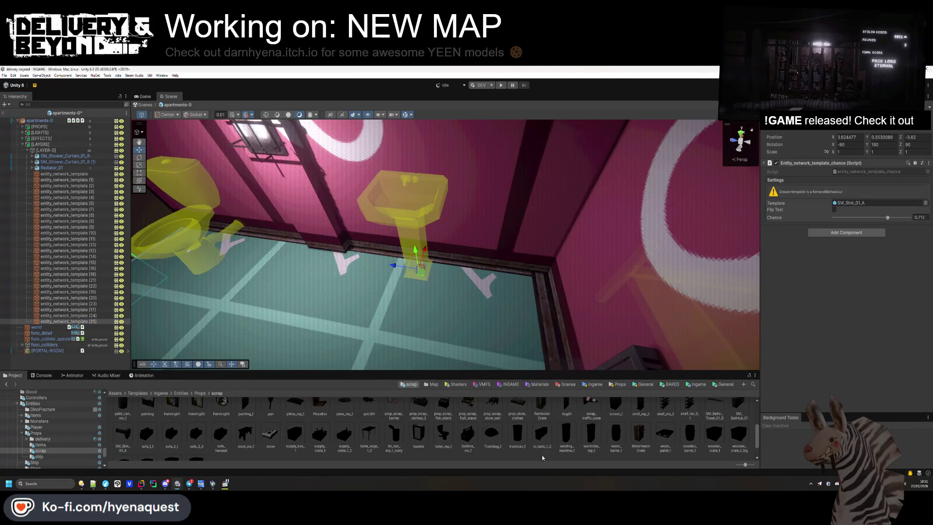
Step: Temporarily deactivate and reactivate the [LAYER-0] group to inspect the bathroom
left_click(456, 292)
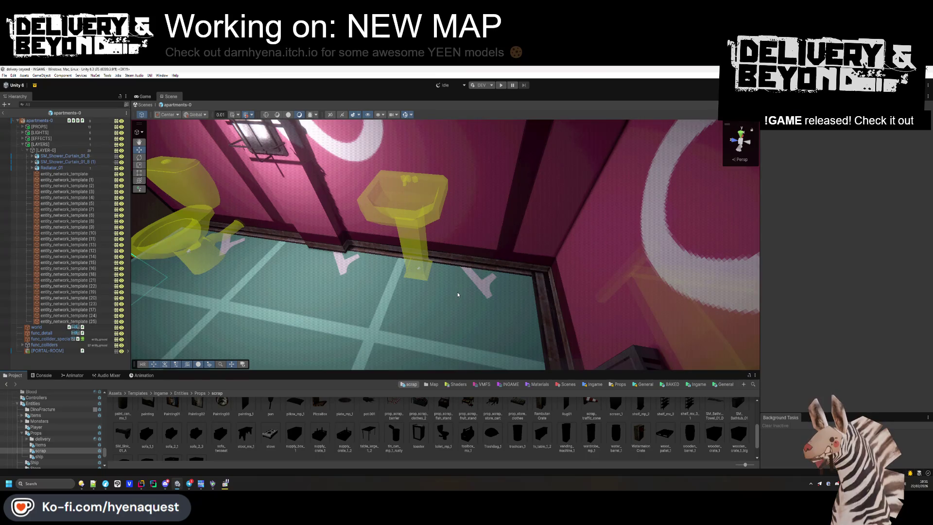
left_click_drag(458, 295, 251, 209)
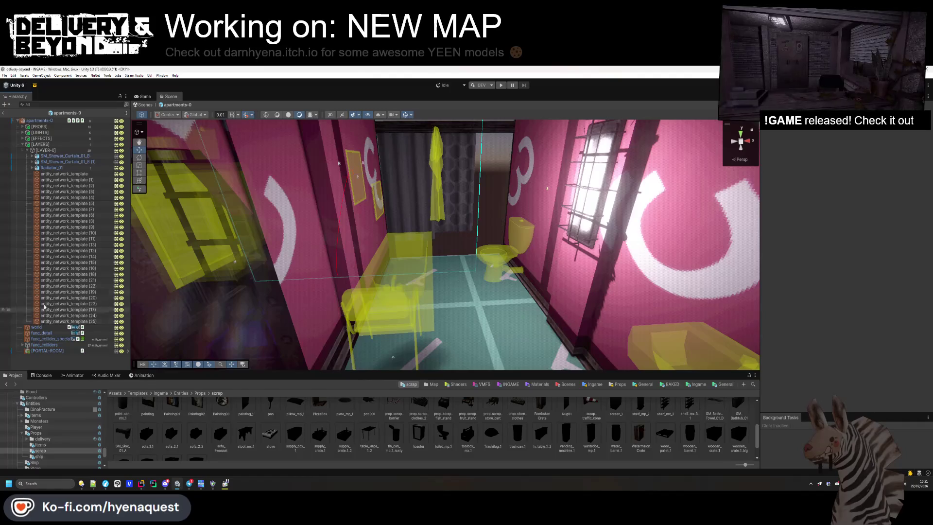
left_click(27, 150)
left_click(37, 151)
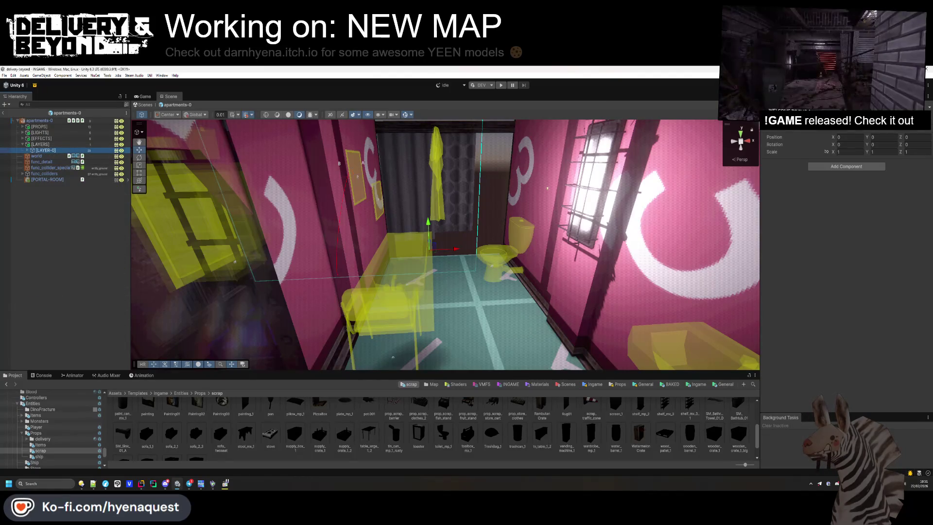
key("alt+shift+a")
left_click(73, 264)
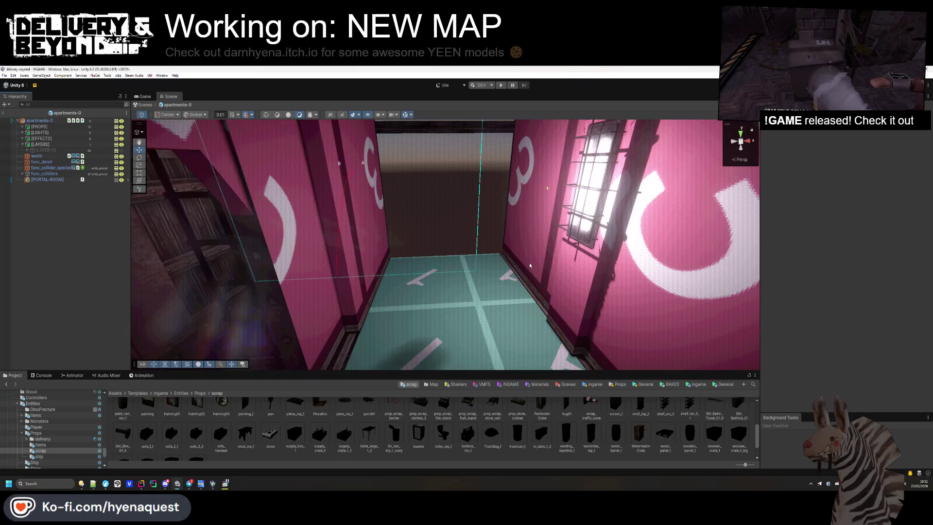
left_click_drag(529, 262, 549, 274)
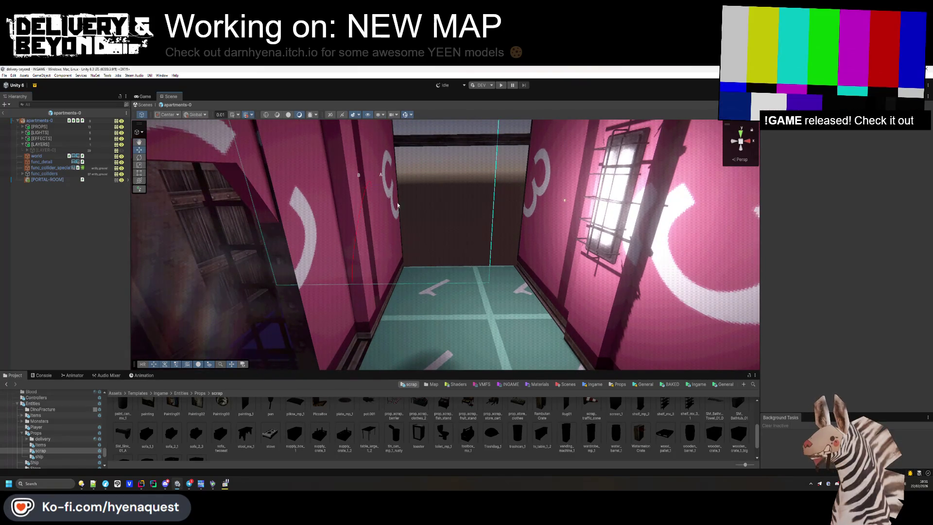
left_click_drag(548, 274, 496, 92)
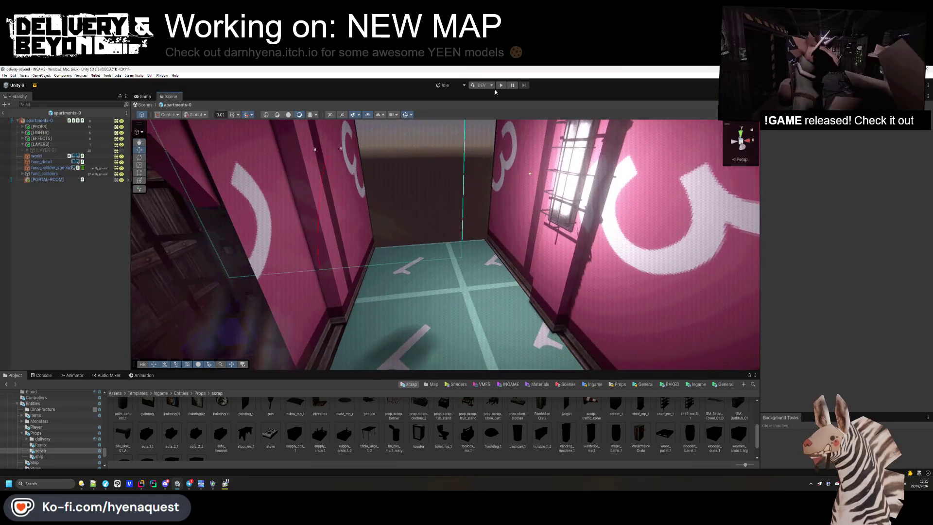
left_click(46, 150)
key("alt+shift+a")
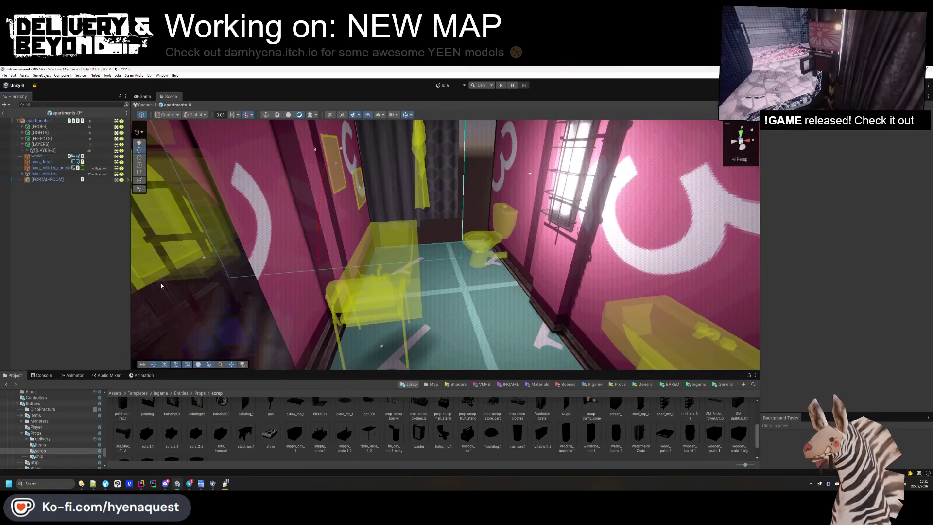
left_click_drag(529, 173, 403, 268)
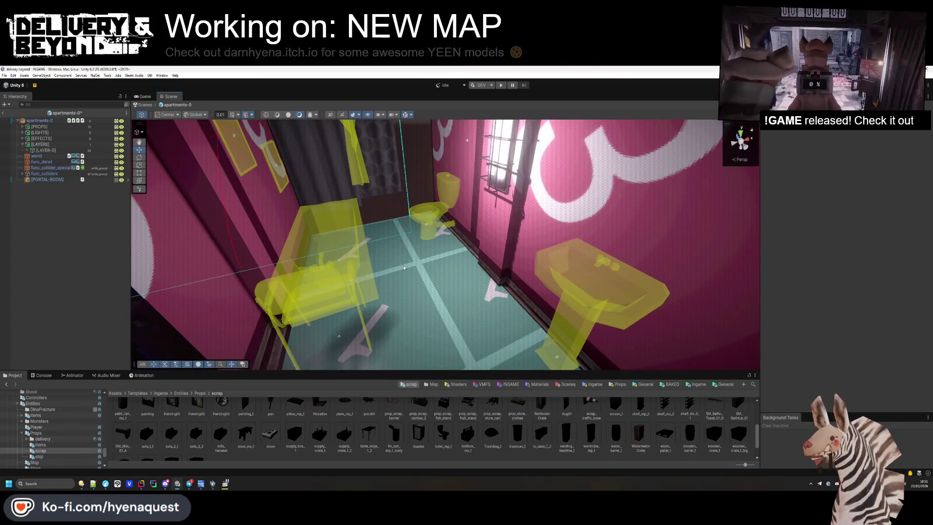
mouse_move(553, 200)
left_mouse_down()
mouse_move(610, 217)
mouse_move(401, 243)
mouse_move(396, 235)
mouse_move(559, 246)
mouse_move(549, 306)
mouse_move(535, 308)
mouse_move(538, 258)
mouse_move(714, 255)
left_mouse_up()
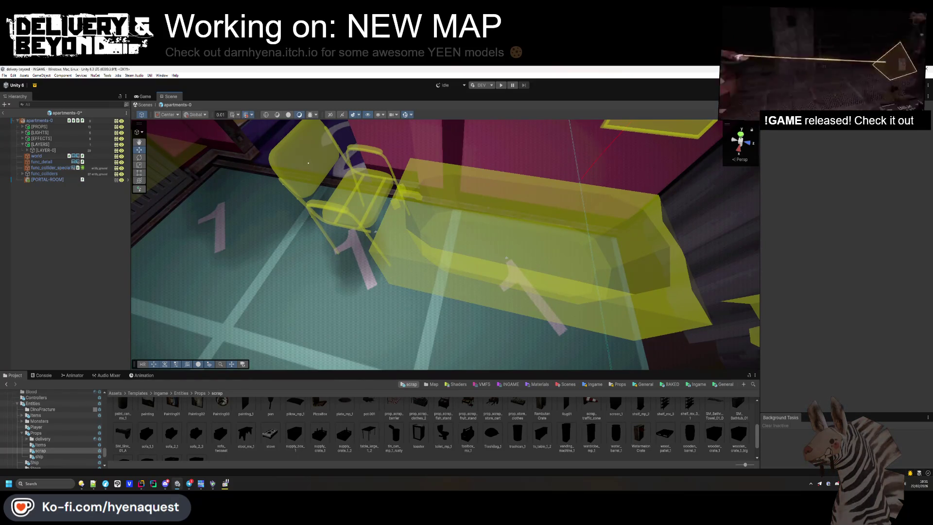
Step: Check the fridge spawner and save the apartment prefab with Ctrl+S
mouse_move(452, 253)
left_mouse_down()
mouse_move(450, 225)
mouse_move(563, 252)
mouse_move(483, 229)
mouse_move(538, 246)
mouse_move(489, 254)
mouse_move(430, 235)
left_mouse_up()
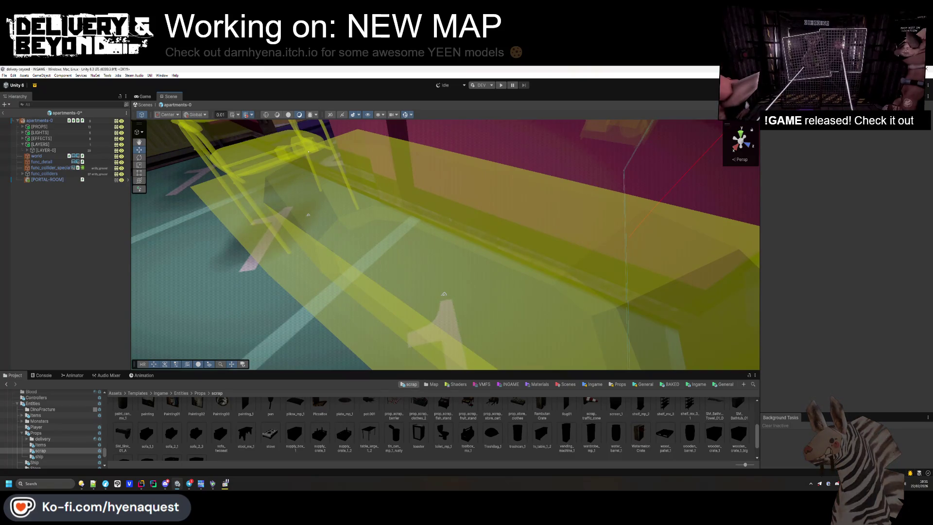
mouse_move(444, 294)
left_mouse_down()
mouse_move(474, 199)
mouse_move(537, 270)
mouse_move(399, 241)
mouse_move(444, 315)
left_mouse_up()
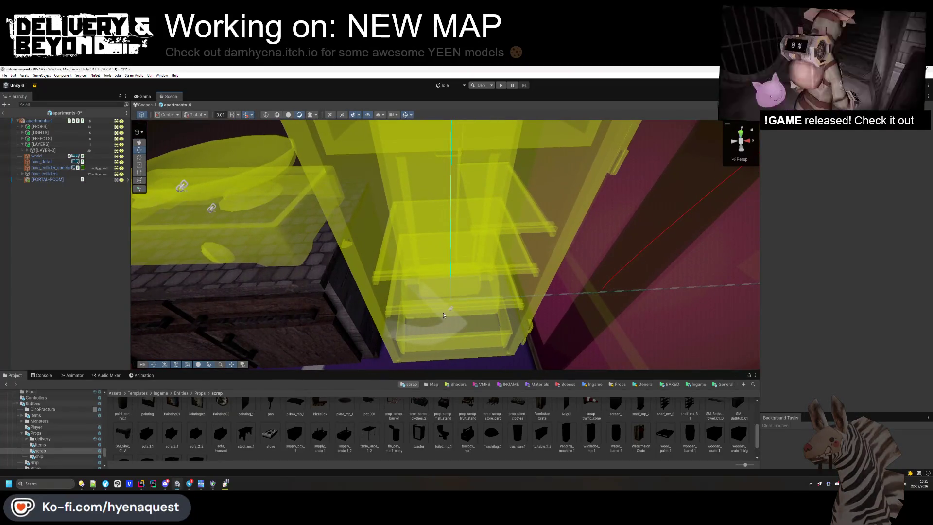
left_click(451, 312)
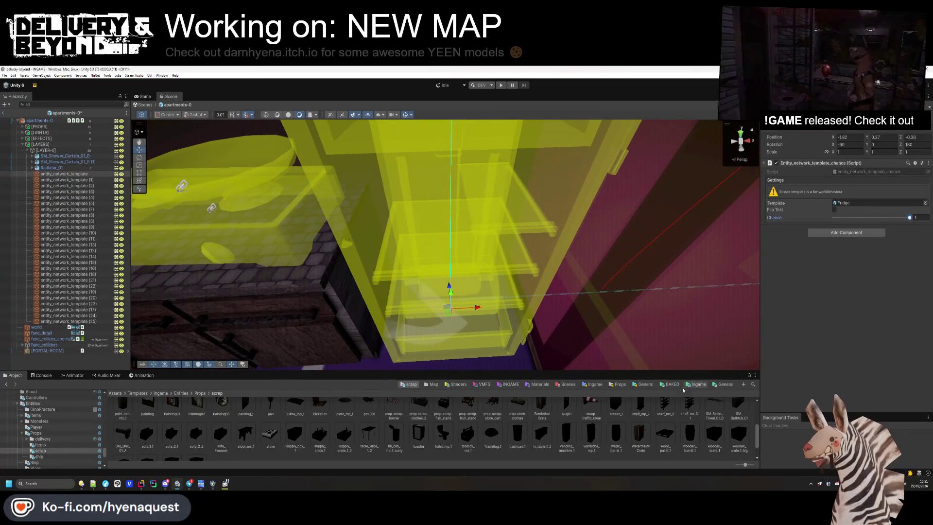
left_click(576, 458)
key("ctrl+s")
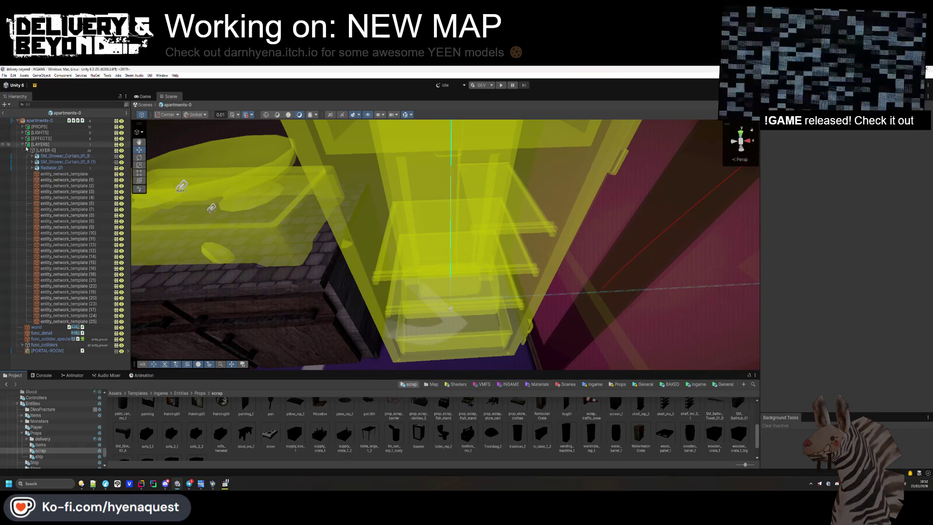
Step: Deactivate the [LAYER-0] group, save again and close the prefab
left_click(38, 150)
key("Left")
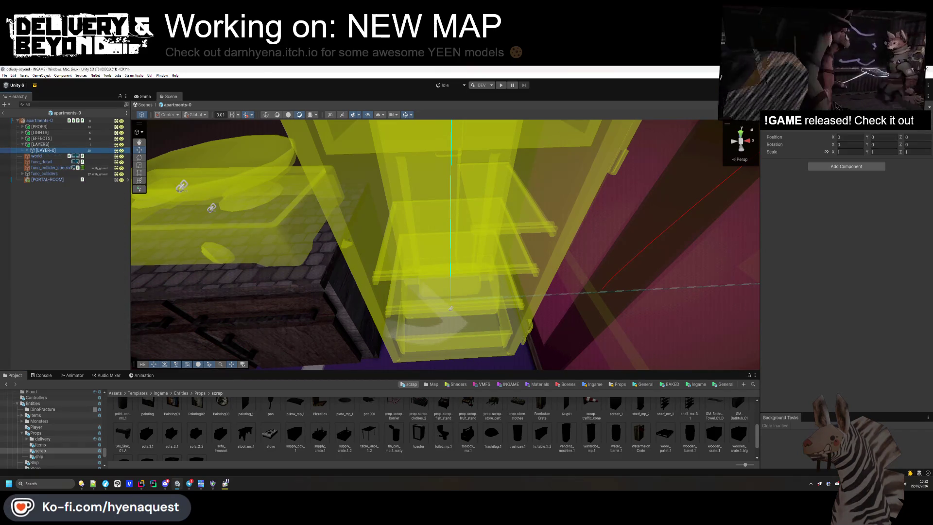
key("alt+shift+a")
left_click(66, 331)
left_click_drag(292, 243, 426, 250)
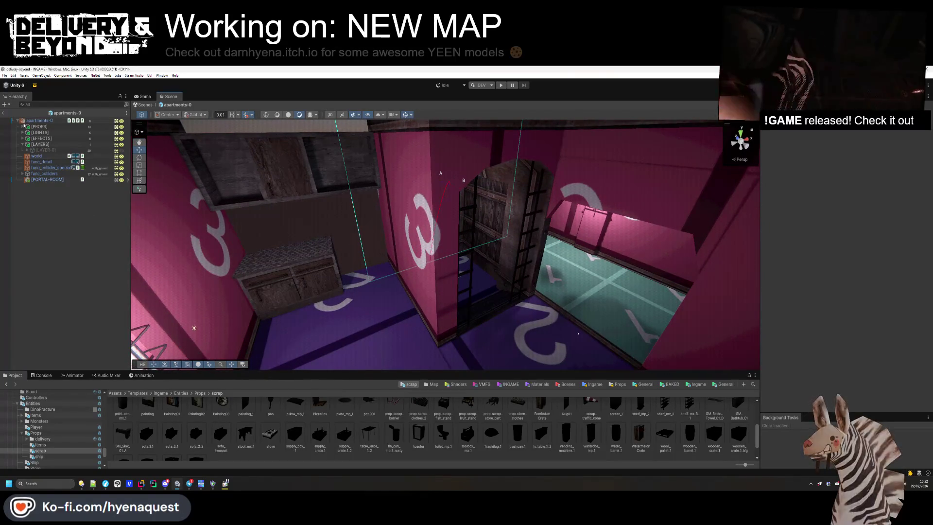
left_click(145, 105)
left_click(501, 85)
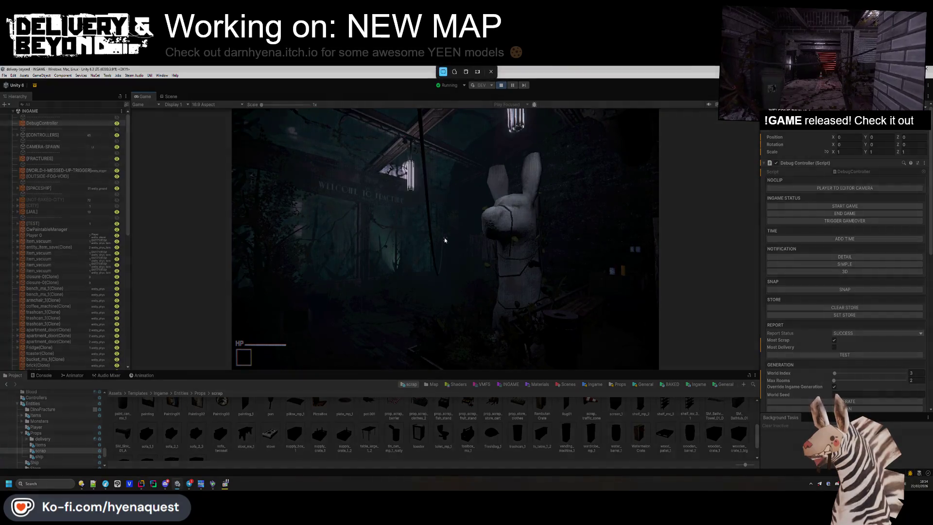
Step: Capture a screenshot of the playtest game view, then bring up the in-game menu
key("super+shift+s")
mouse_move(281, 157)
left_mouse_down()
mouse_move(662, 375)
mouse_move(656, 369)
left_mouse_up()
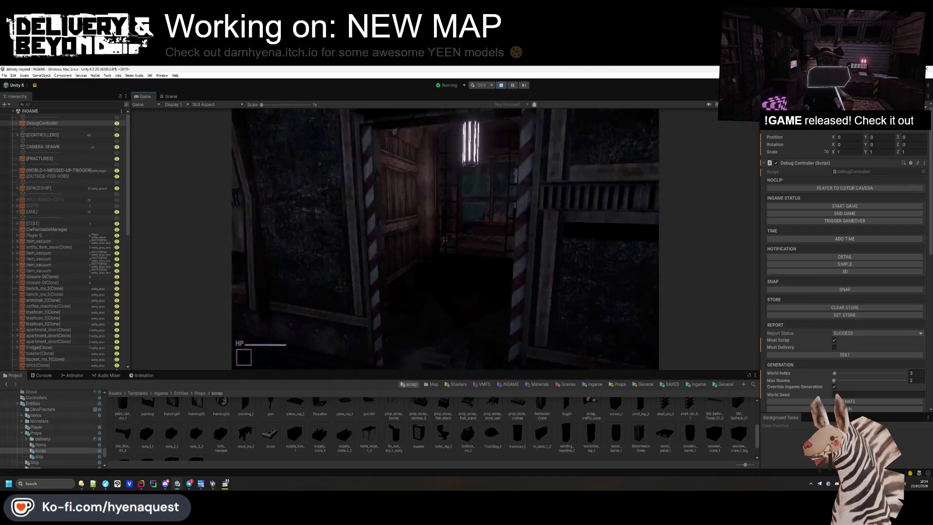
key("Escape")
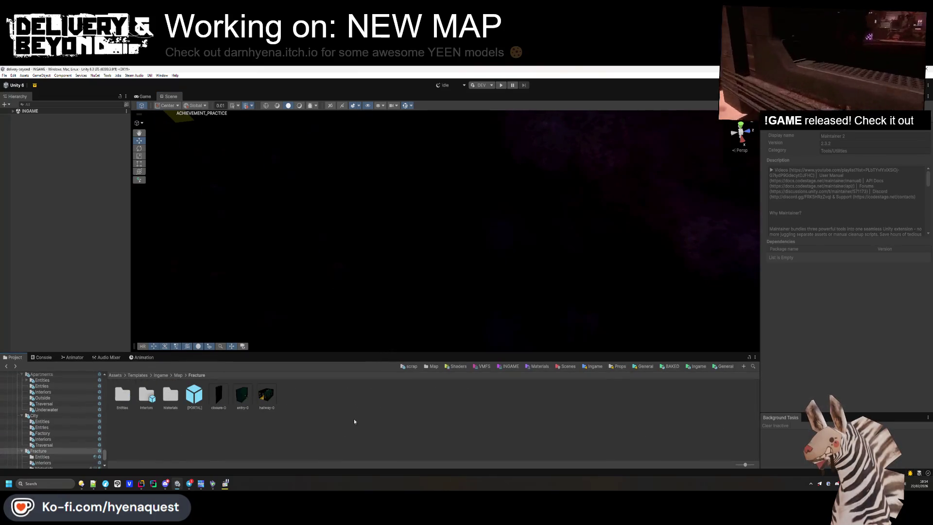
Step: Open hallway-0, collapse [PROPS], [LIGHTS] and [EFFECTS], and add an entity_delivery_spot from Map
double_click(265, 397)
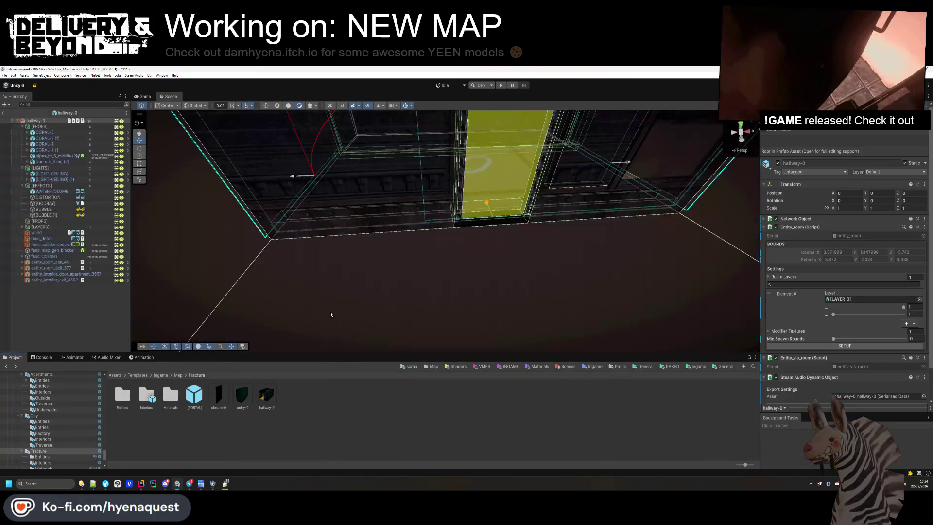
left_click_drag(524, 163, 243, 286)
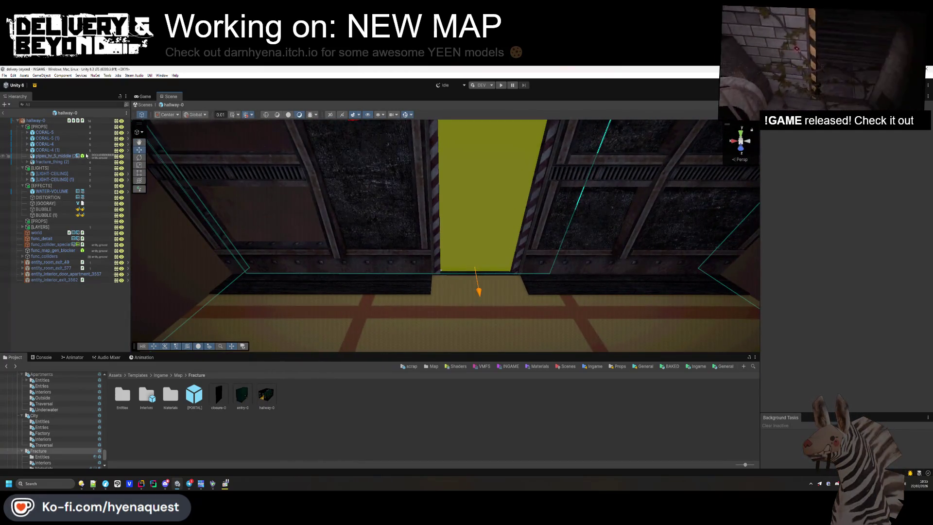
left_click(22, 126)
left_click(22, 133)
left_click(22, 138)
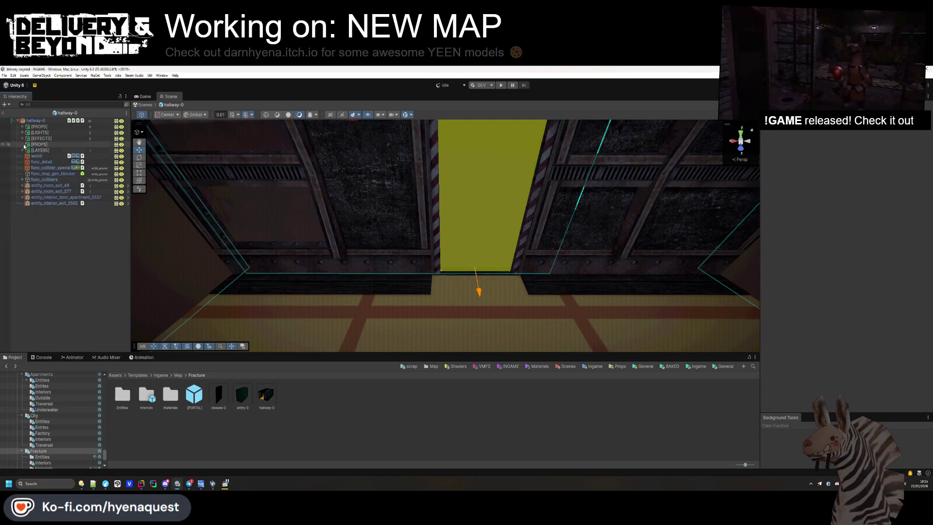
left_click(179, 375)
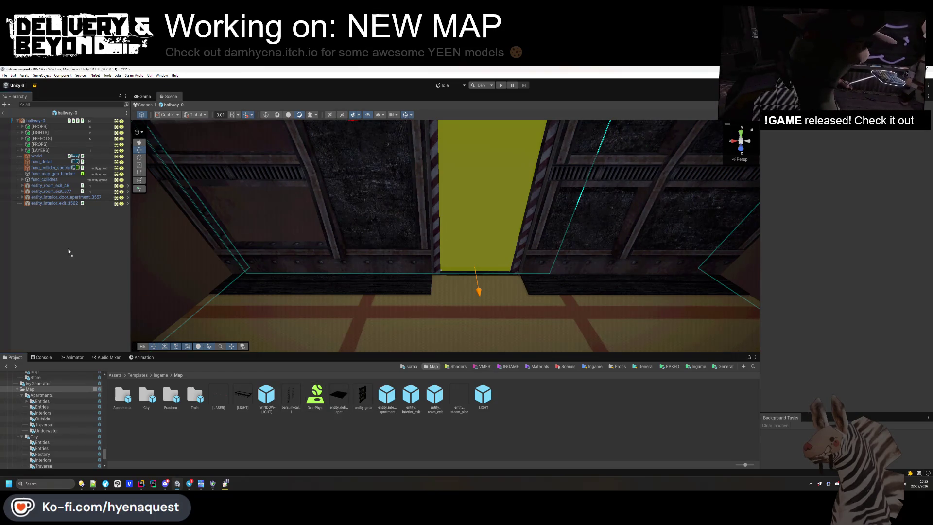
left_click_drag(68, 251, 65, 249)
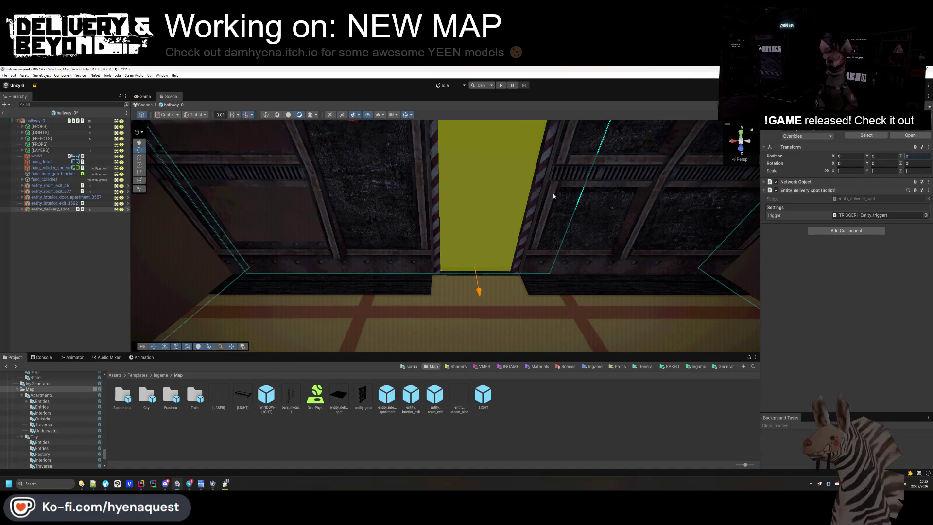
Step: With Pivot handles, place the delivery spot on the floor at 2.89, 0.005, -1.32
key("f")
mouse_move(554, 197)
left_mouse_down()
mouse_move(591, 182)
mouse_move(508, 225)
mouse_move(363, 249)
mouse_move(321, 238)
left_mouse_up()
key("f")
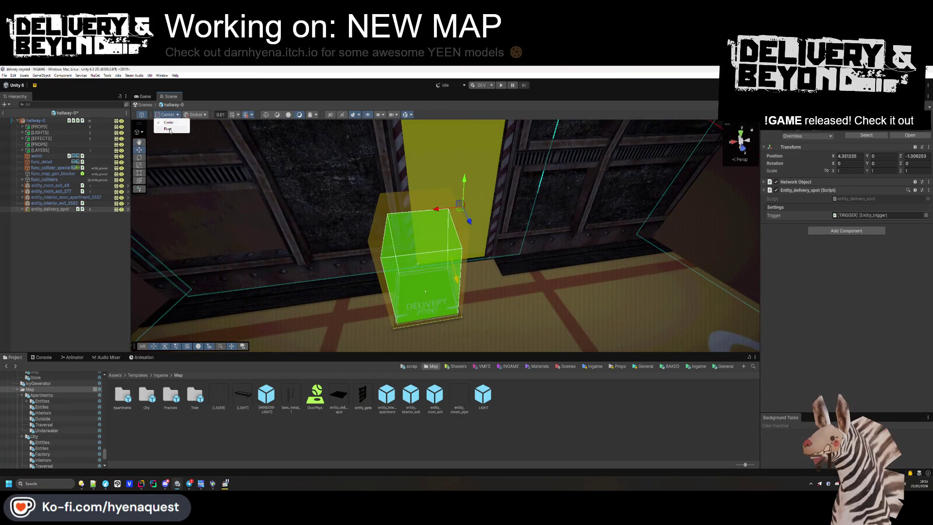
left_click(170, 130)
scroll(425, 309, "up", 5)
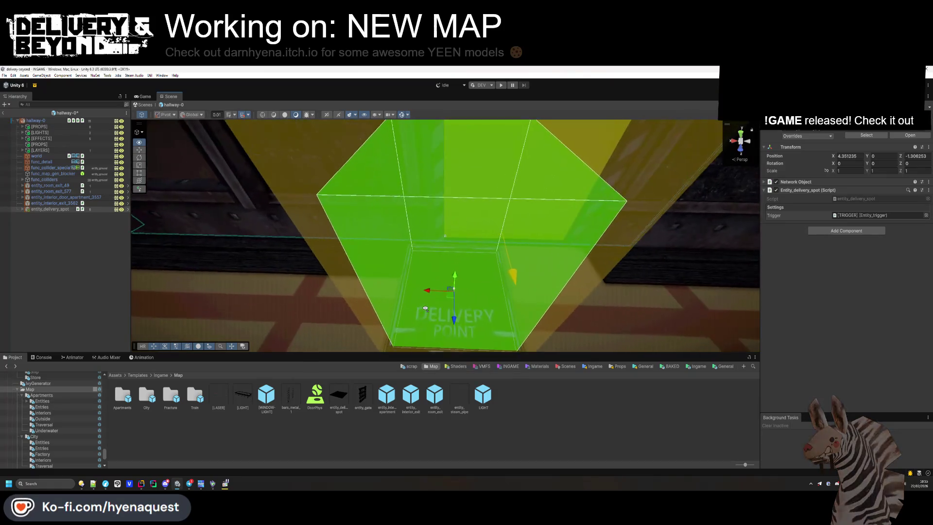
scroll(425, 309, "up", 1)
scroll(599, 327, "up", 2)
mouse_move(598, 327)
left_mouse_down()
mouse_move(389, 228)
mouse_move(437, 253)
left_mouse_up()
left_click(460, 261)
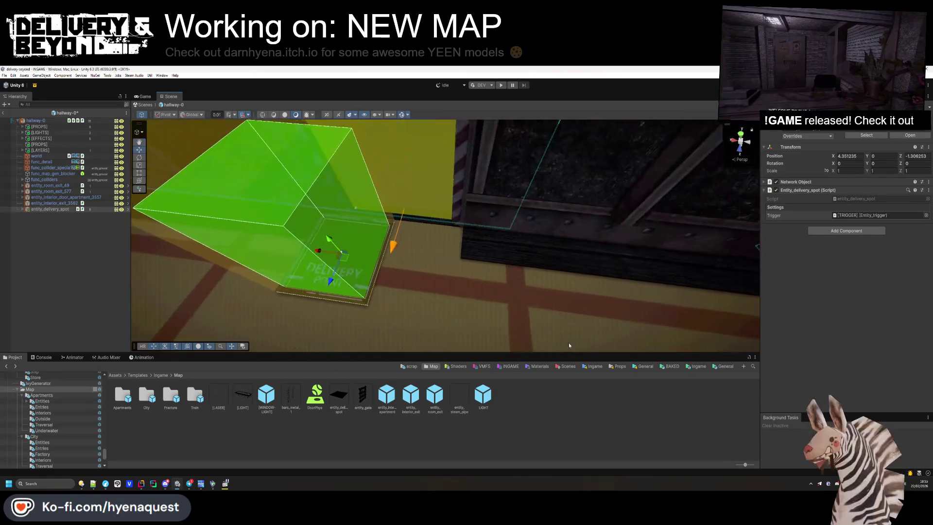
left_click(314, 265)
mouse_move(314, 265)
left_mouse_down()
mouse_move(370, 258)
mouse_move(524, 266)
mouse_move(565, 217)
mouse_move(525, 241)
mouse_move(408, 155)
mouse_move(413, 150)
mouse_move(396, 281)
mouse_move(340, 252)
mouse_move(376, 225)
mouse_move(334, 253)
mouse_move(379, 258)
mouse_move(452, 239)
mouse_move(466, 216)
mouse_move(477, 239)
mouse_move(467, 218)
left_mouse_up()
key("ctrl+z")
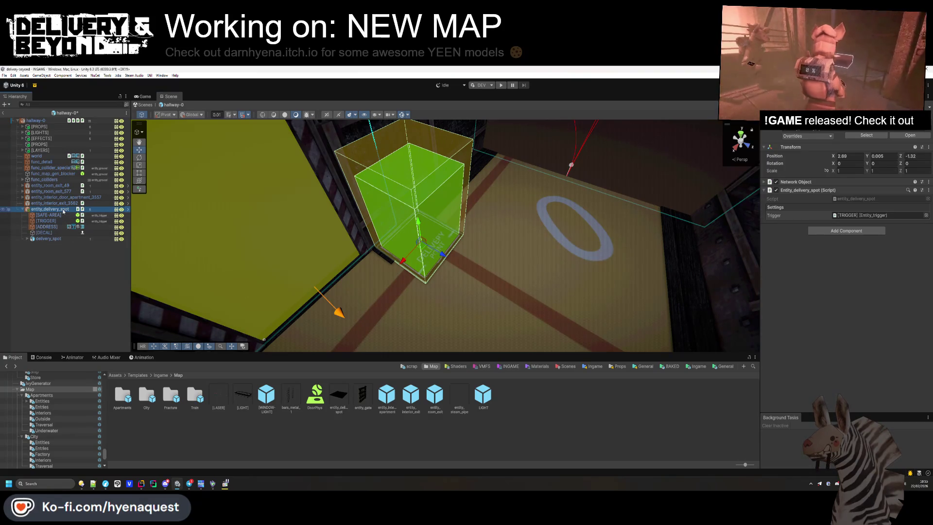
Step: Move the 2312 [ADDRESS] text centred above the yellow door, then reselect entity_delivery_spot
left_click_drag(400, 239, 192, 204)
double_click(51, 227)
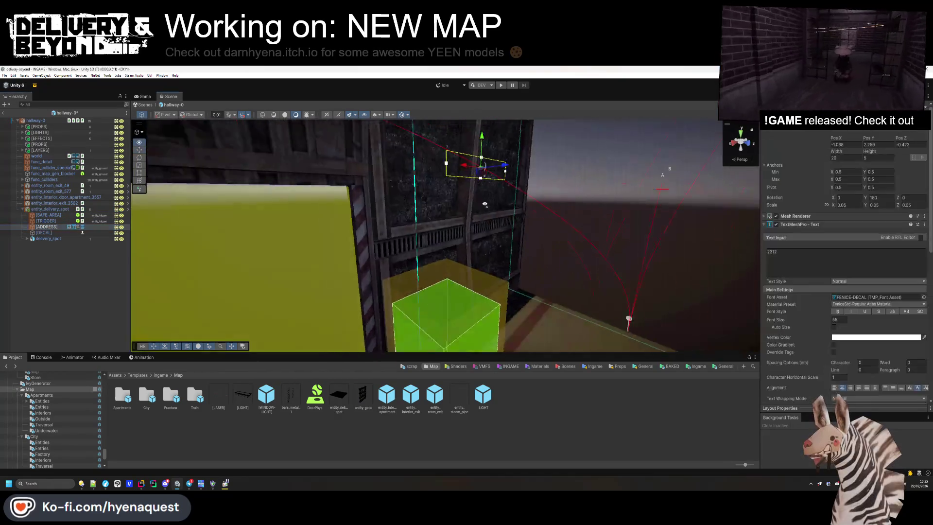
left_click_drag(653, 194, 655, 192)
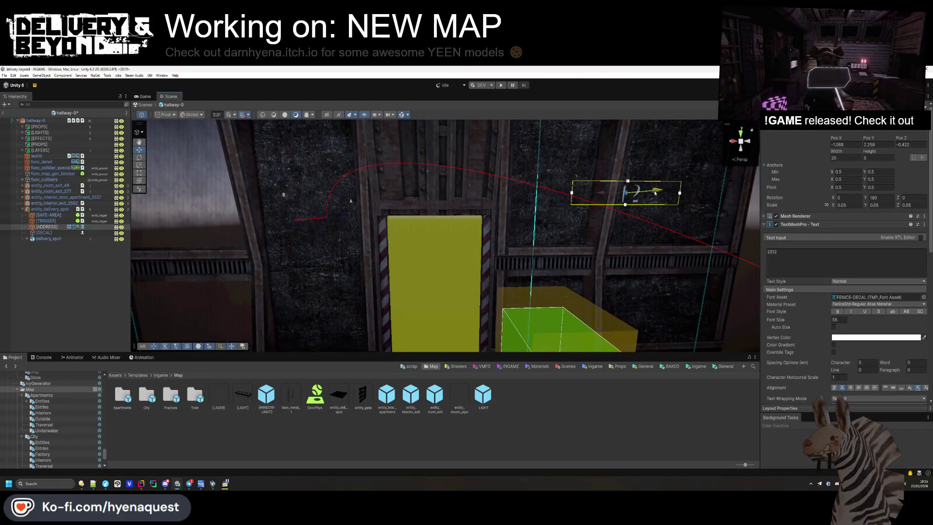
left_click_drag(408, 200, 508, 197)
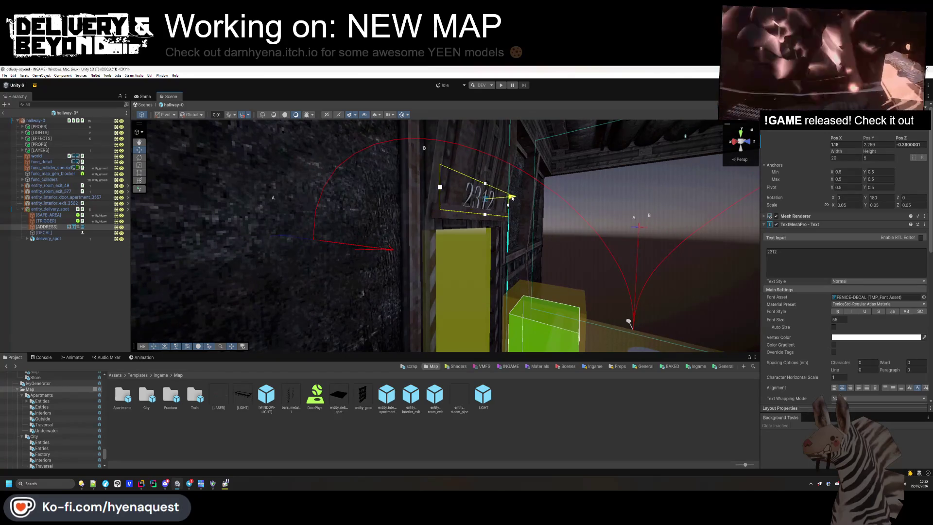
left_click_drag(505, 182, 443, 169)
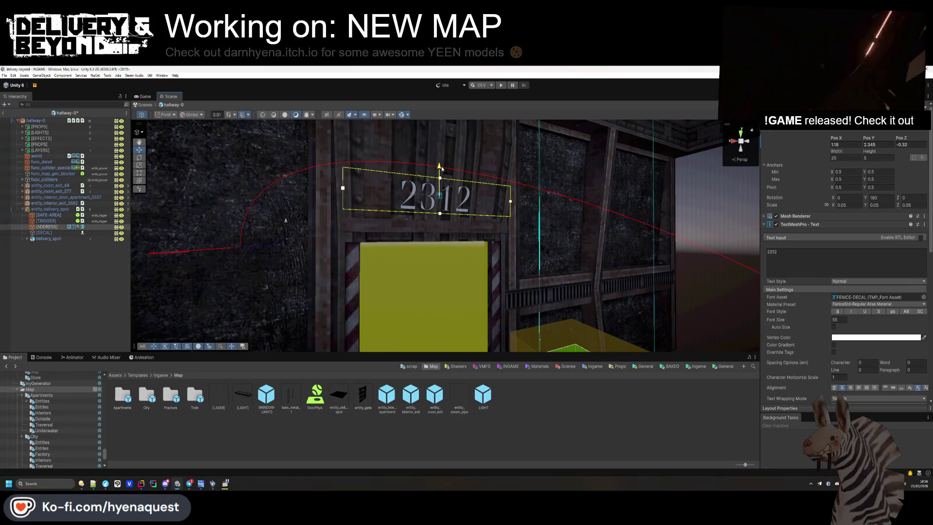
left_click_drag(457, 181, 459, 207)
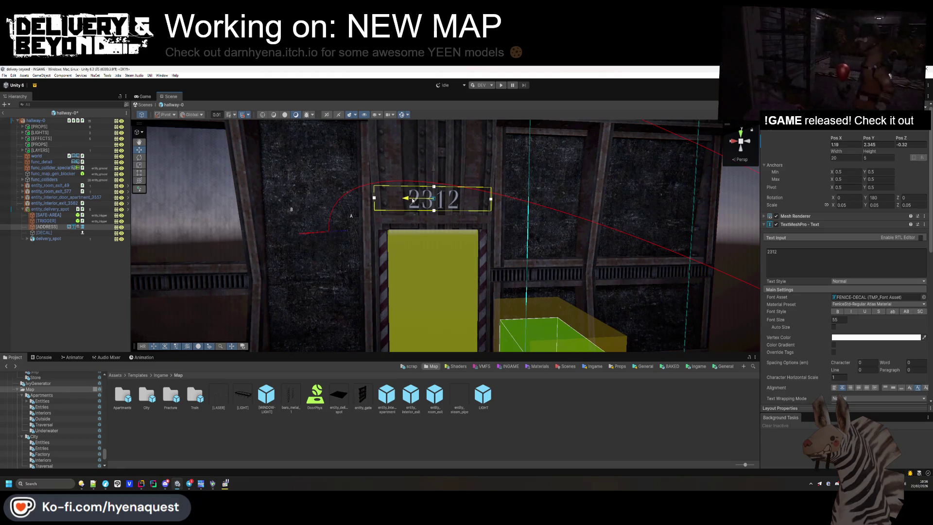
mouse_move(384, 229)
left_mouse_down()
mouse_move(370, 234)
mouse_move(386, 229)
left_mouse_up()
left_click(401, 195)
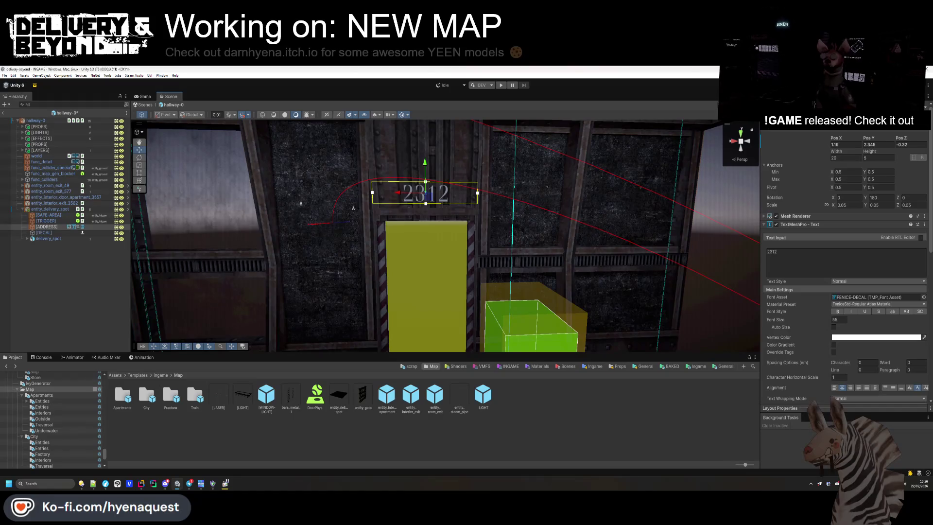
left_click_drag(532, 248, 528, 263)
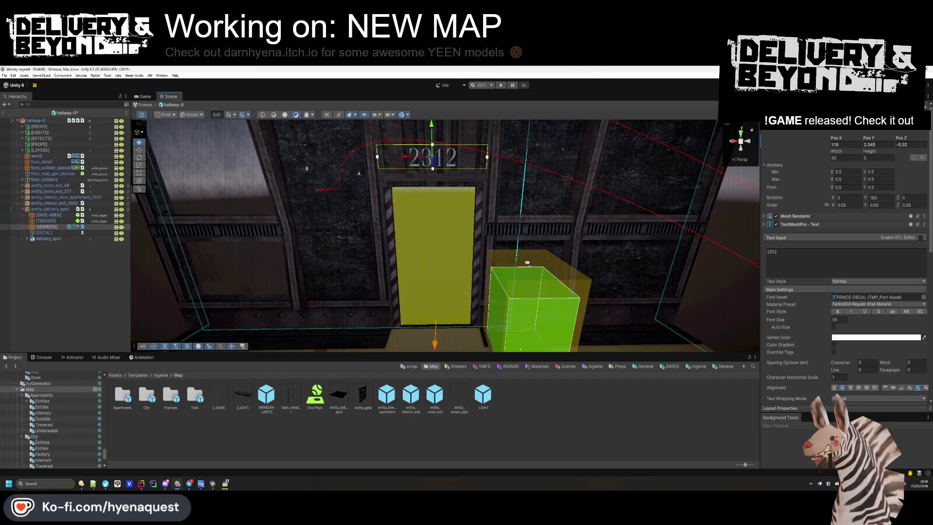
left_click(90, 284)
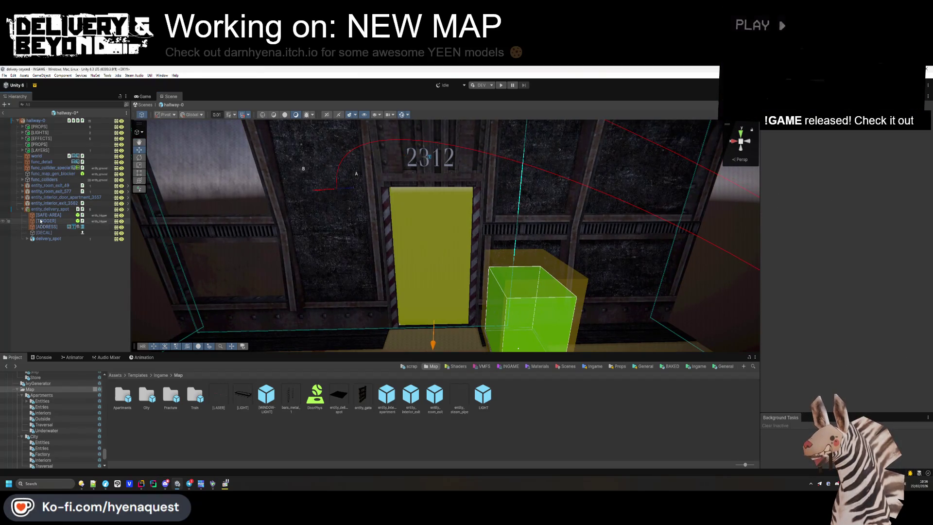
left_click(54, 209)
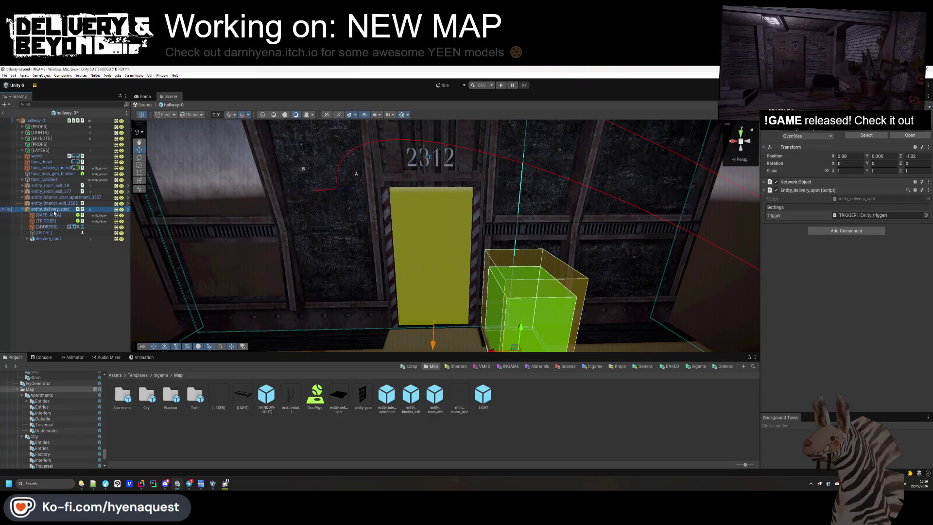
Step: Navigate the Project window to the Map > Fracture > Entities folder
key("BackSpace")
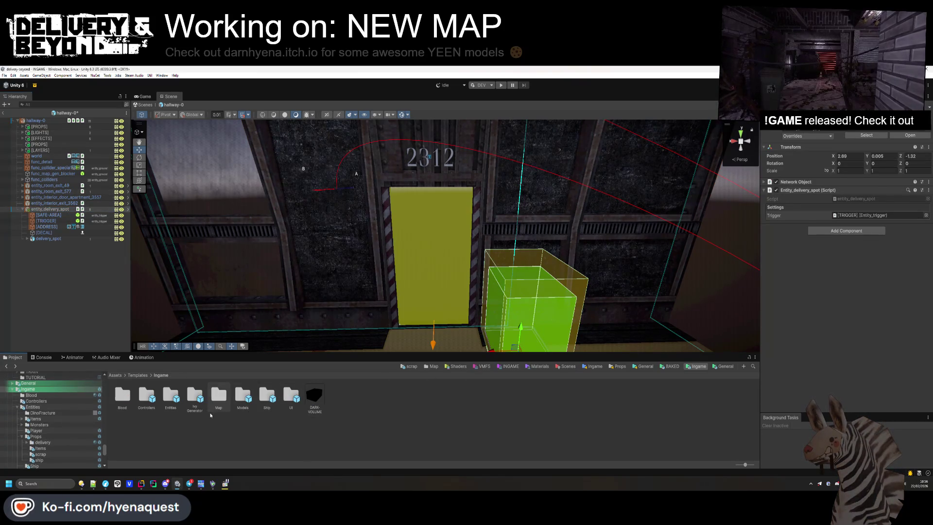
double_click(219, 396)
double_click(170, 396)
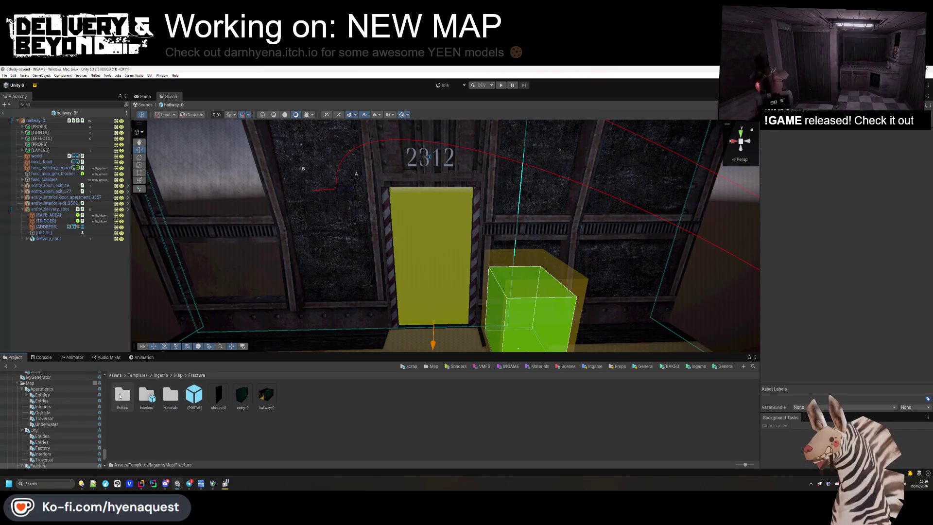
double_click(121, 395)
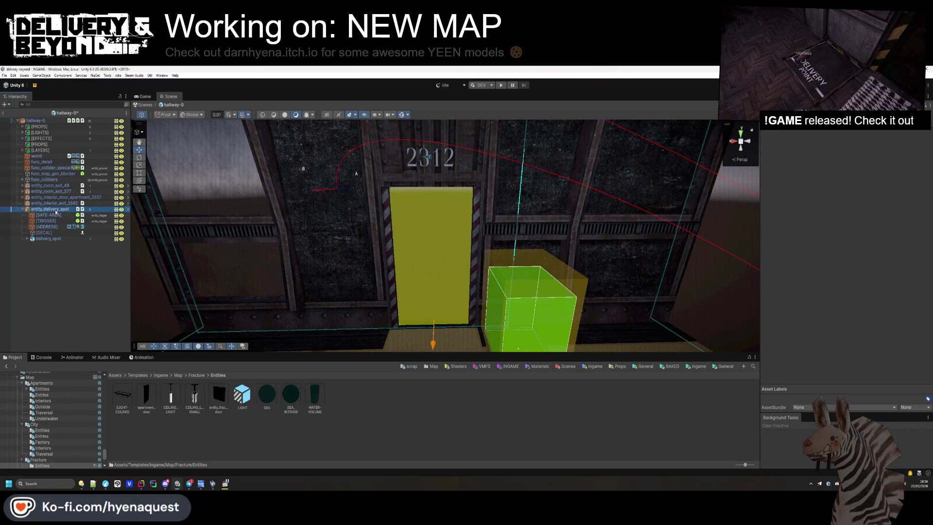
Step: Save the hallway's entity_delivery_spot there as a Prefab Variant and rename the new asset
left_click_drag(339, 413, 337, 409)
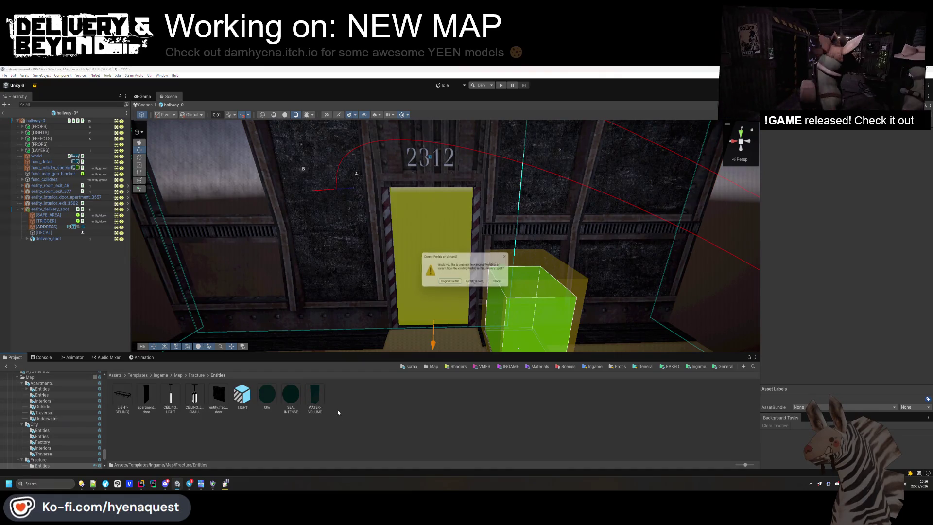
left_click(474, 283)
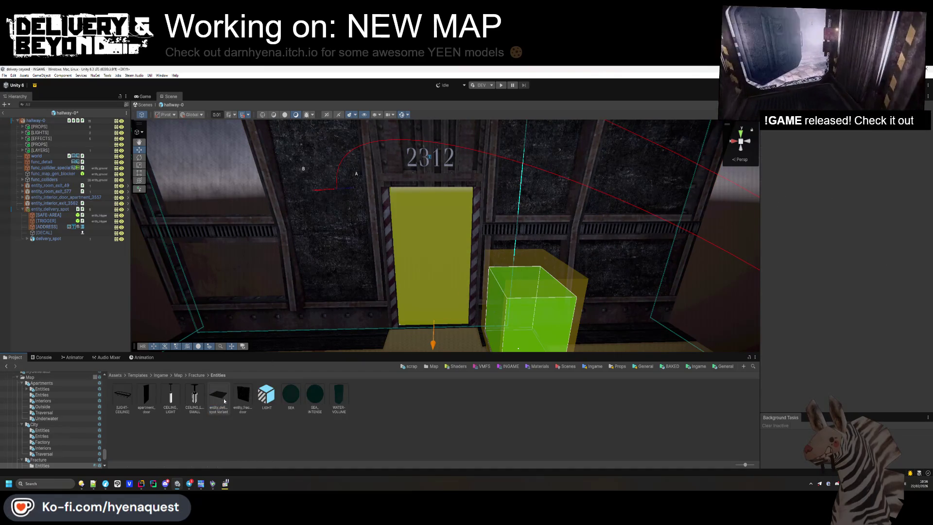
left_click(229, 405)
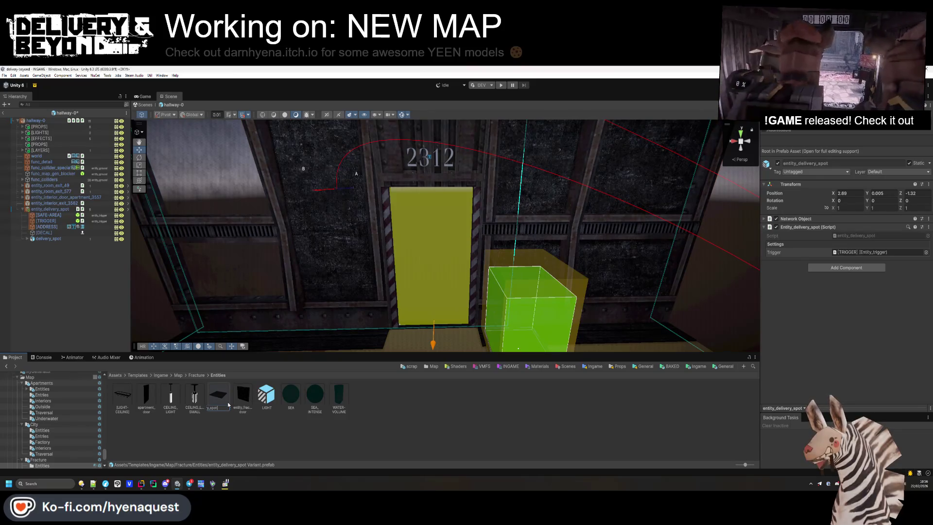
left_click(53, 254)
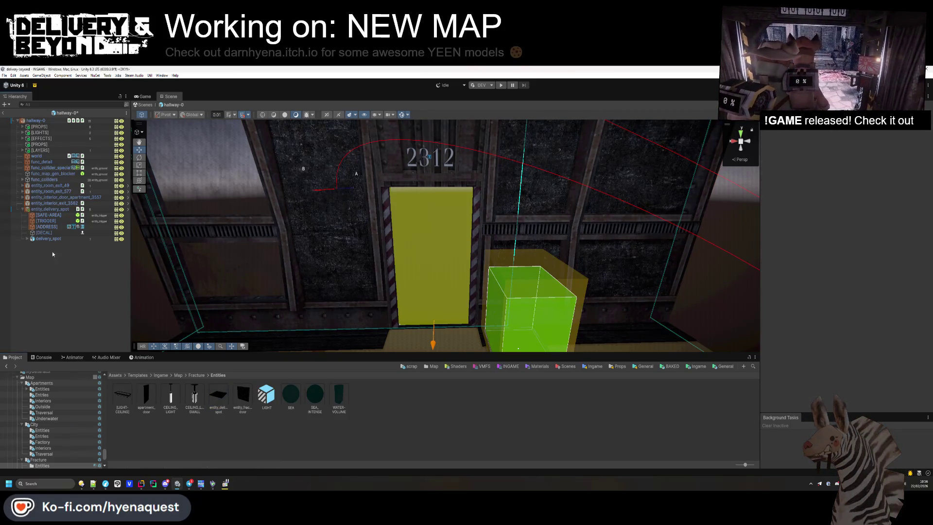
Step: Create an empty GameObject in the hallway named entity_network_spawn
mouse_move(428, 204)
left_mouse_down()
mouse_move(433, 184)
mouse_move(428, 199)
left_mouse_up()
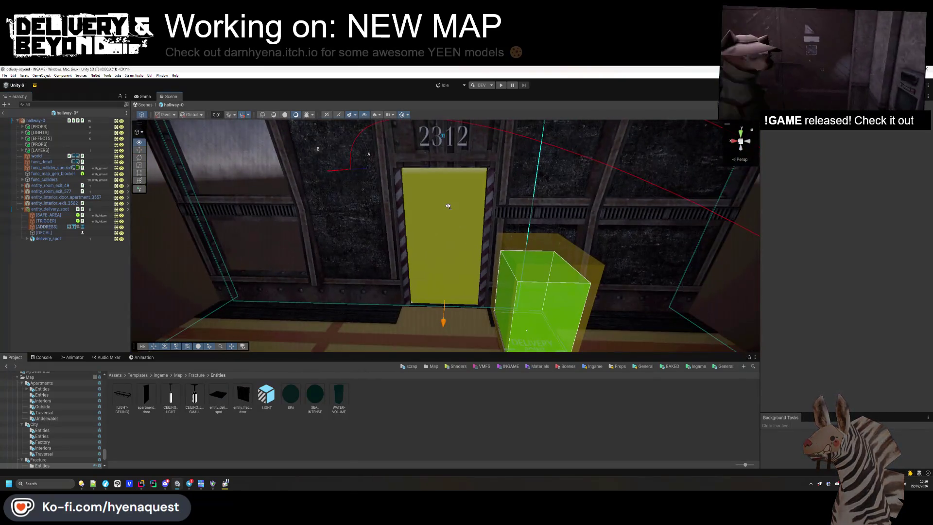
right_click(86, 273)
left_click(97, 337)
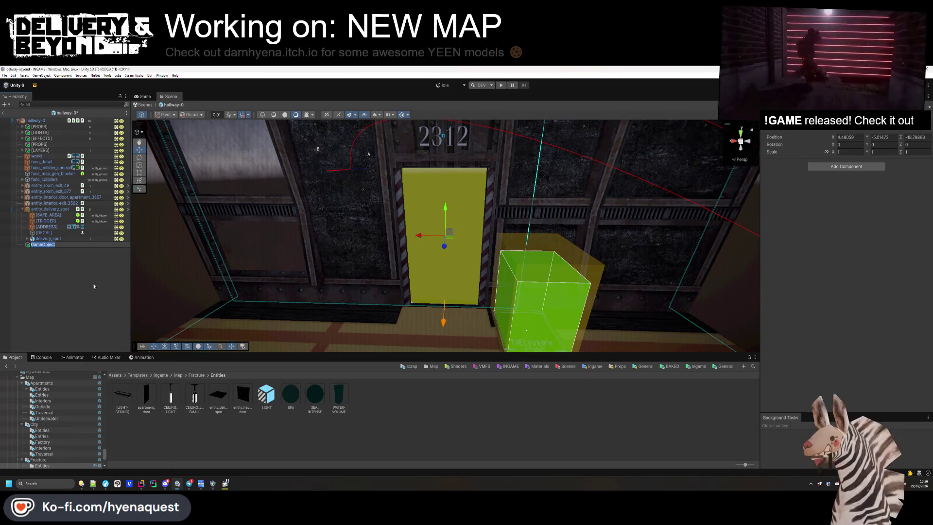
type("entity_network")
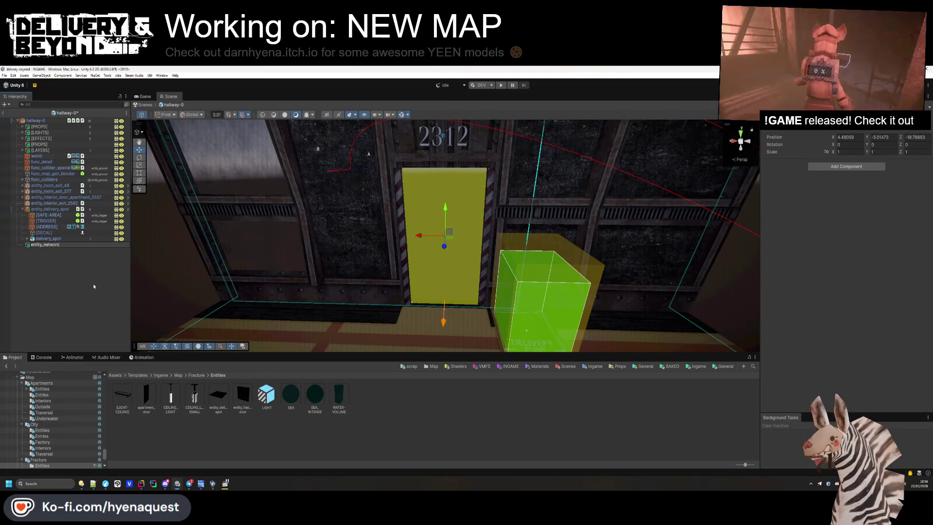
type("_")
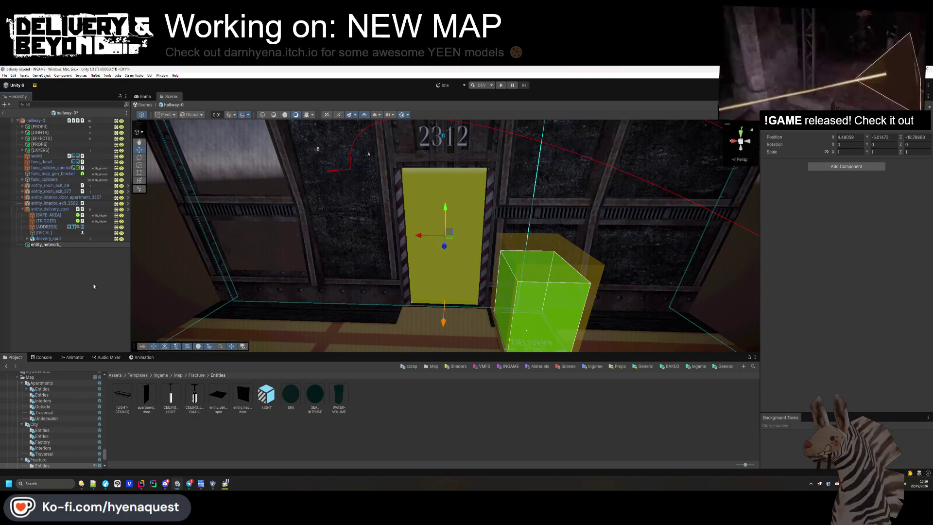
type("spawn")
key("Return")
Step: Add an Entity_network_template_chance component with entity_delivery_spot as its Template
left_click(839, 168)
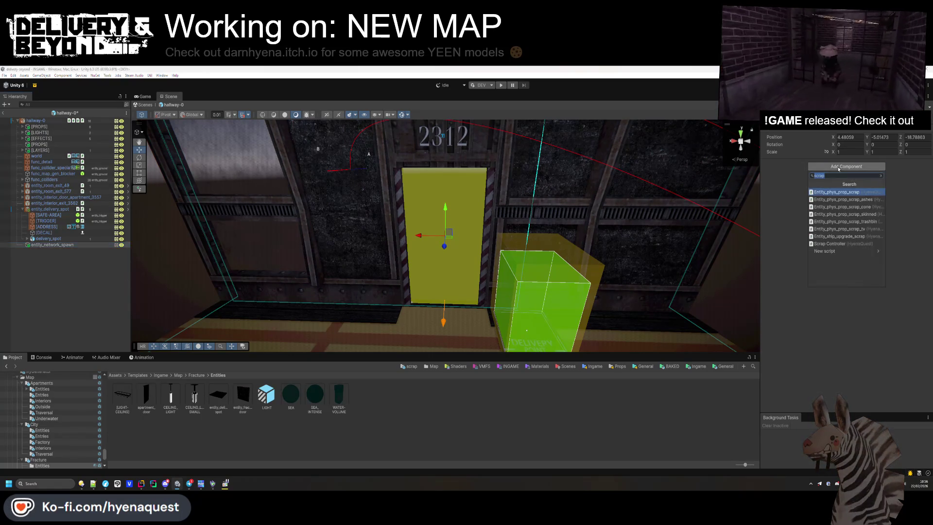
type("network_s")
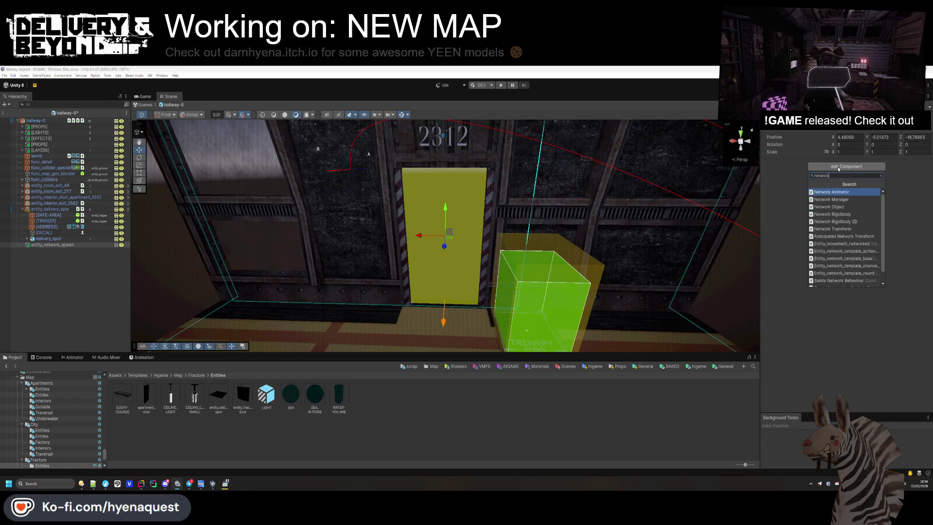
key("Down")
key("Down")
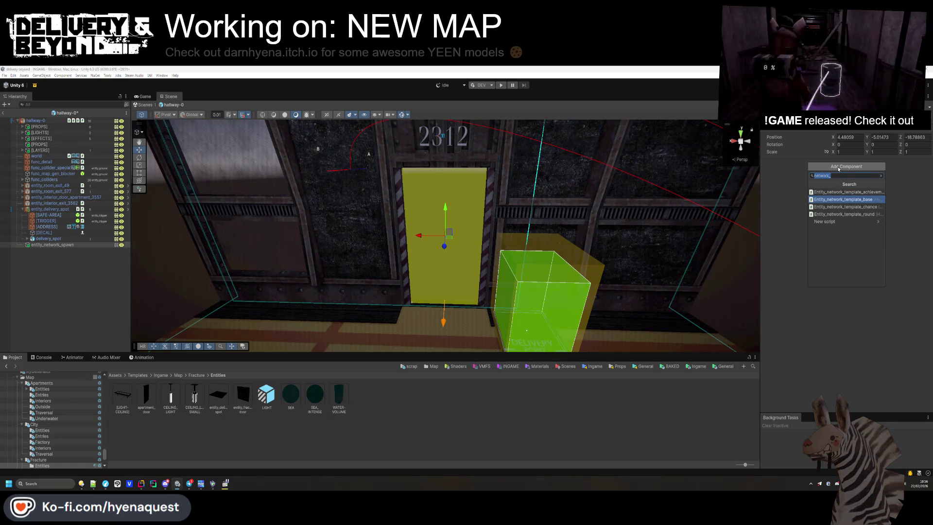
key("Return")
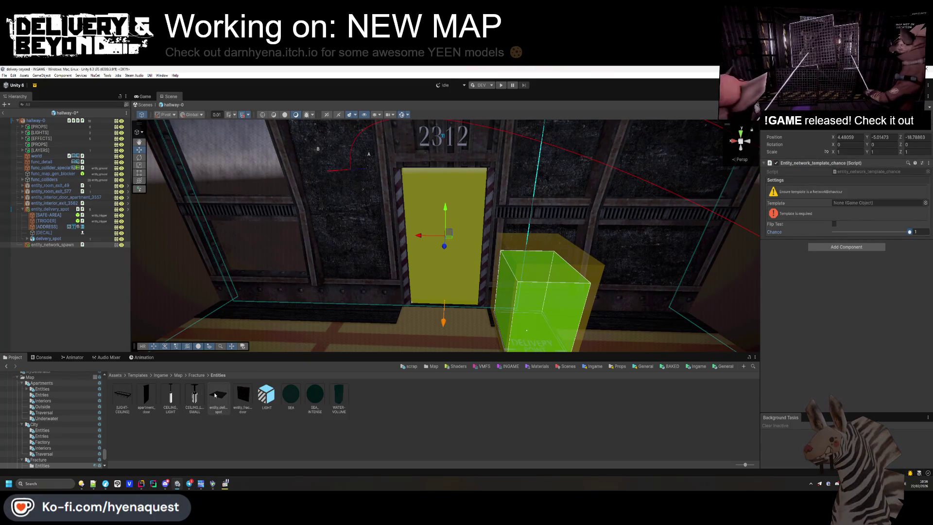
left_click_drag(50, 209, 875, 203)
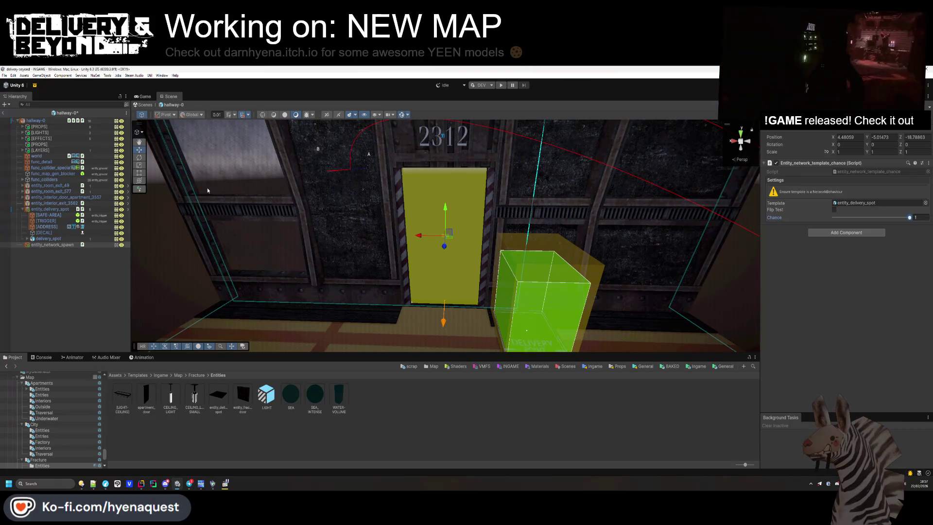
Step: Copy the delivery spot's Transform position onto the spawner, then delete the placed delivery spot
left_click(50, 245, "ctrl")
left_click(50, 209)
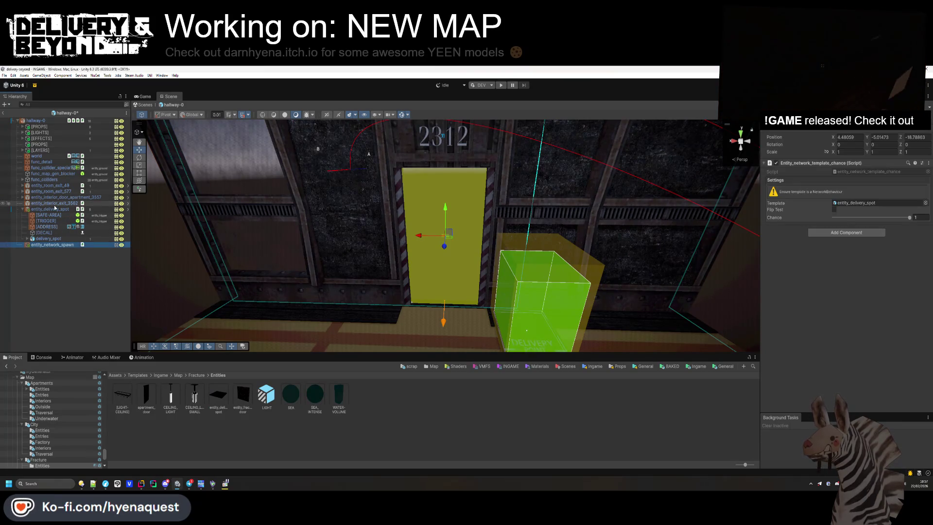
right_click(800, 146)
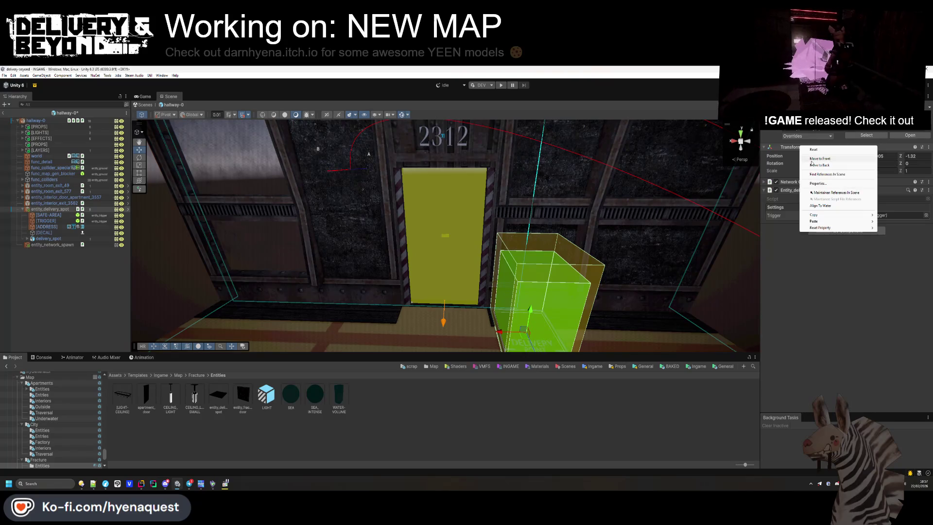
mouse_move(846, 221)
left_click(899, 237)
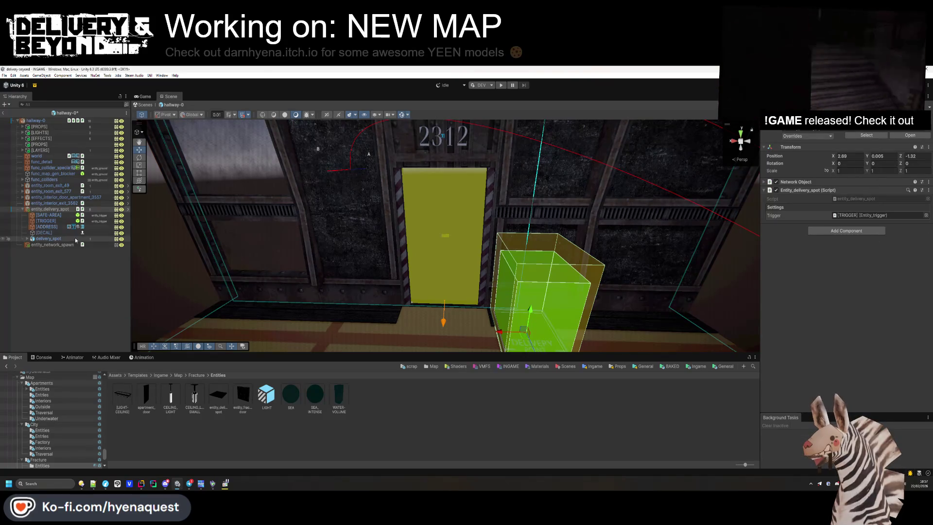
left_click(49, 244)
right_click(806, 165)
left_click(830, 210)
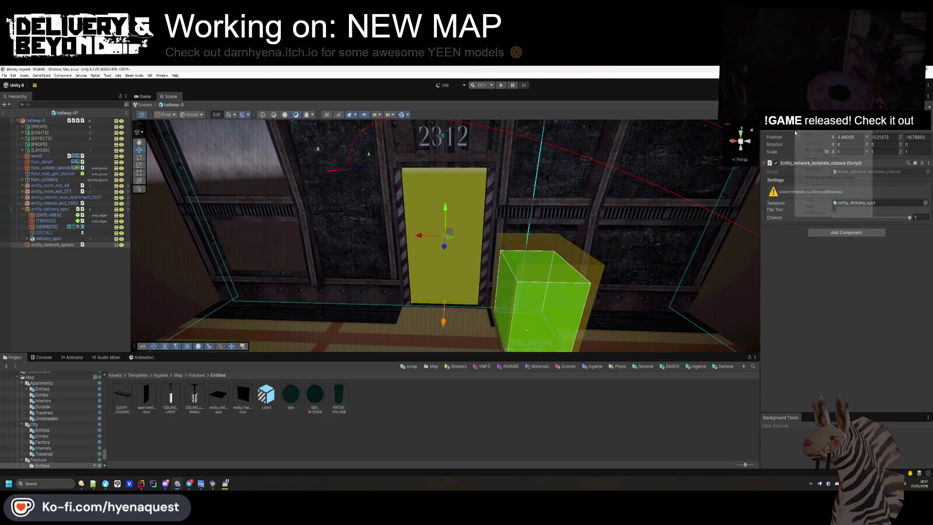
right_click(795, 130)
mouse_move(827, 206)
left_click(890, 229)
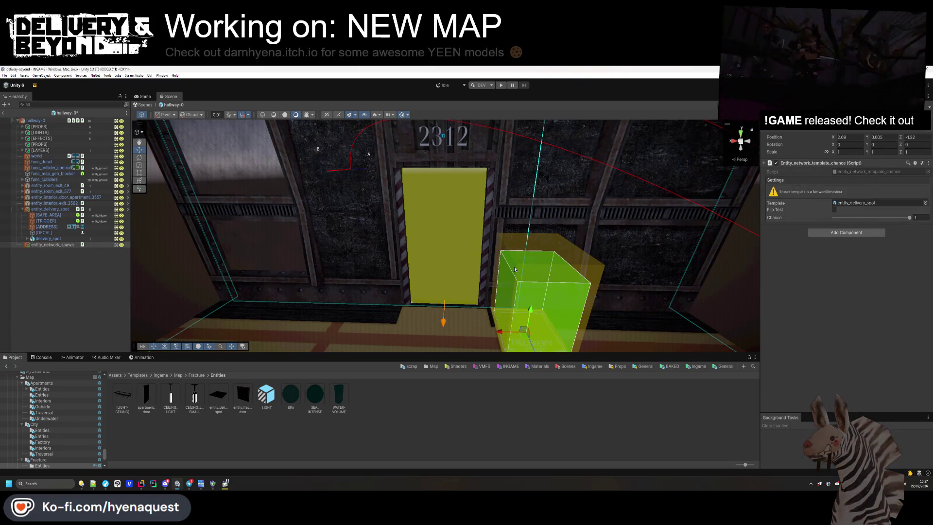
left_click(45, 210)
key("Delete")
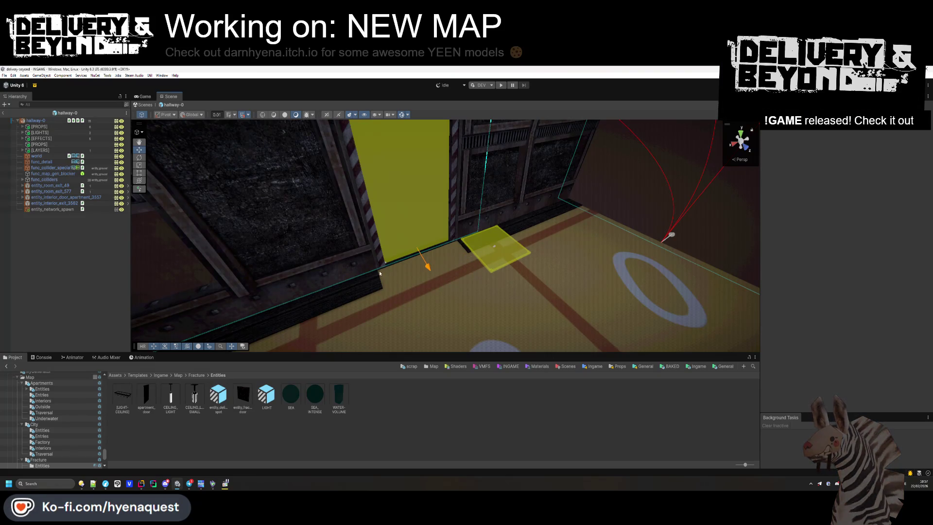
Step: Nudge the entity_network_spawn spawner slightly down near the yellow door
mouse_move(472, 275)
left_mouse_down()
mouse_move(435, 300)
mouse_move(408, 292)
mouse_move(462, 308)
mouse_move(532, 302)
mouse_move(483, 296)
mouse_move(410, 251)
mouse_move(449, 243)
left_mouse_up()
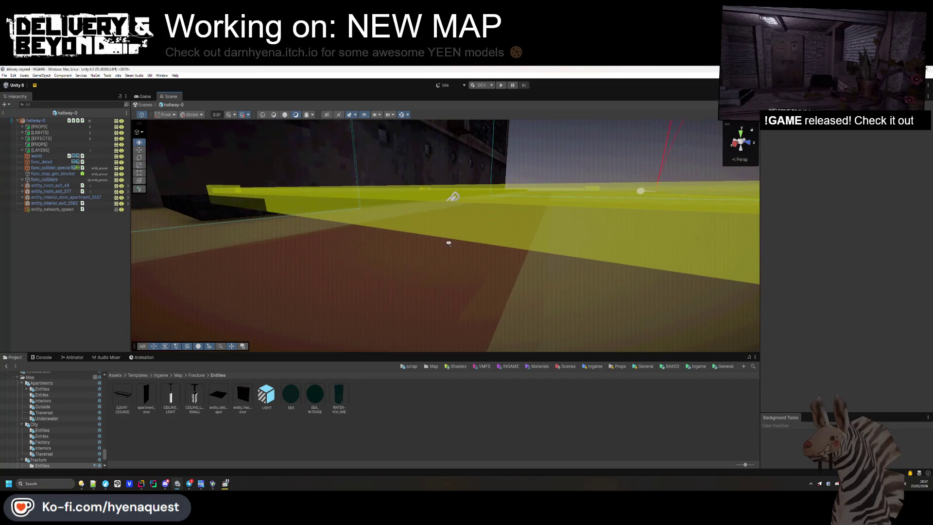
left_click(453, 197)
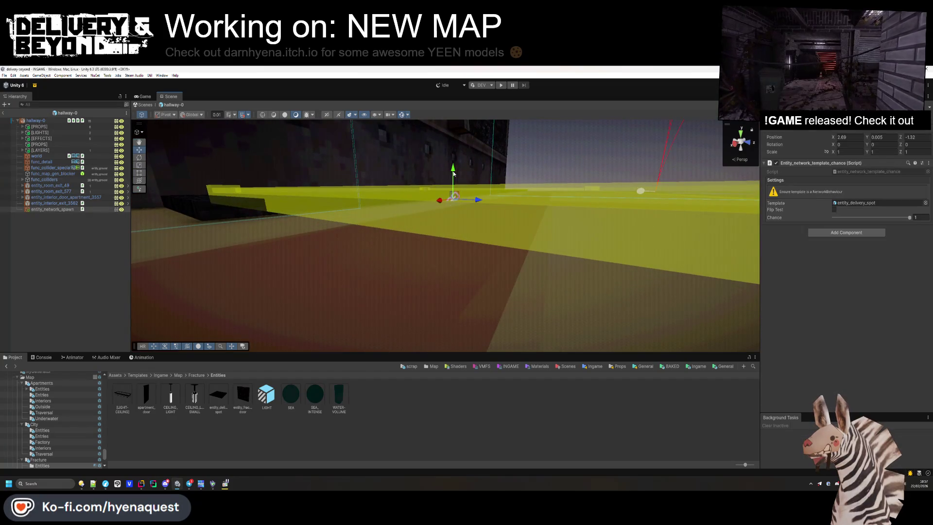
left_click_drag(454, 173, 454, 173)
key("f")
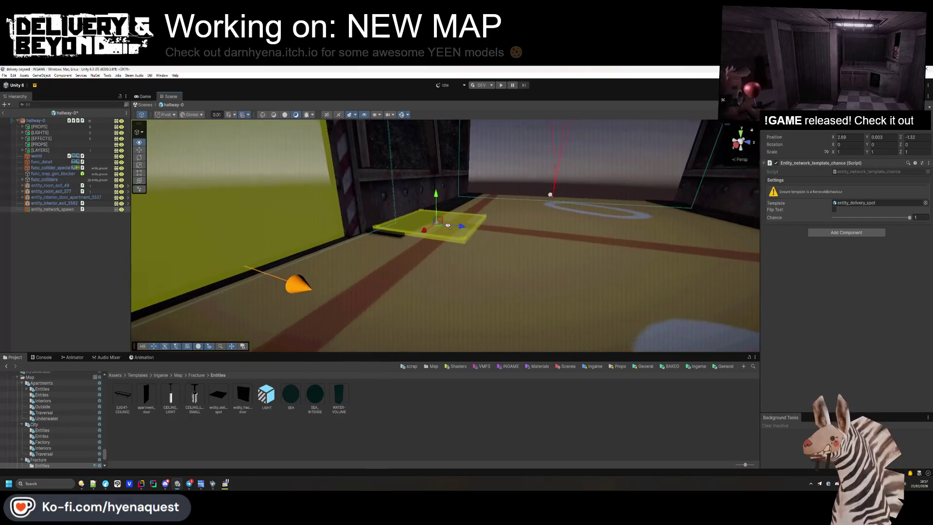
Step: Set the entity_delivery_spot prefab's Scale Y to 1.05
left_click(218, 394)
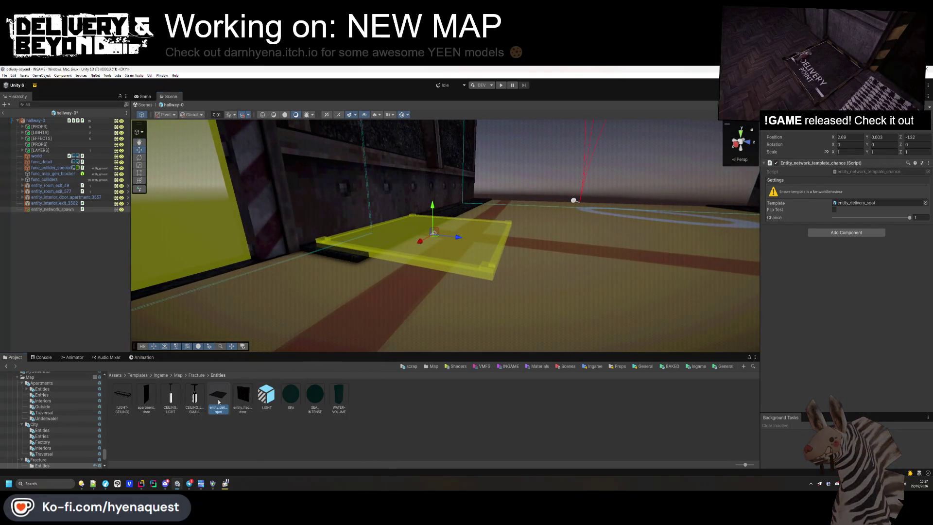
left_click(879, 208)
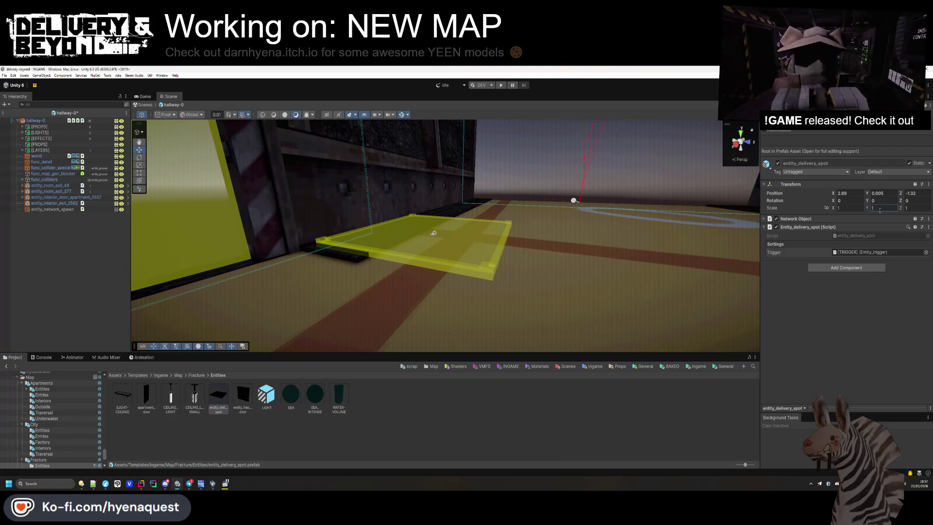
type(".05")
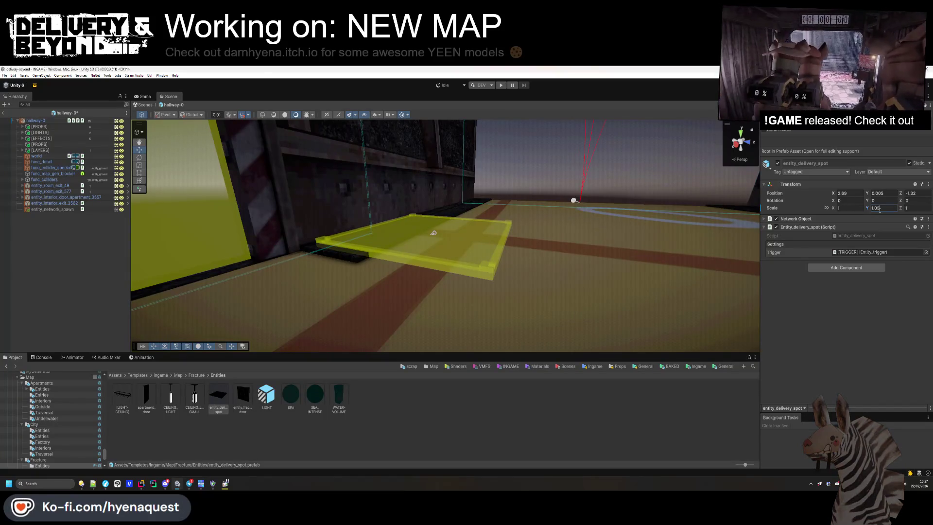
left_click(54, 209)
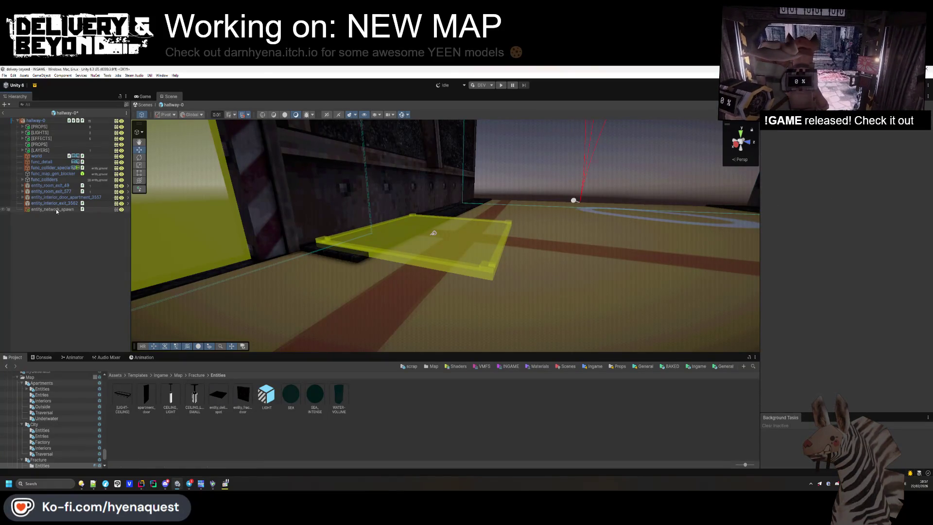
mouse_move(337, 266)
left_mouse_down()
mouse_move(315, 255)
mouse_move(341, 278)
mouse_move(294, 268)
mouse_move(363, 229)
mouse_move(512, 244)
mouse_move(457, 181)
left_mouse_up()
left_click(348, 277)
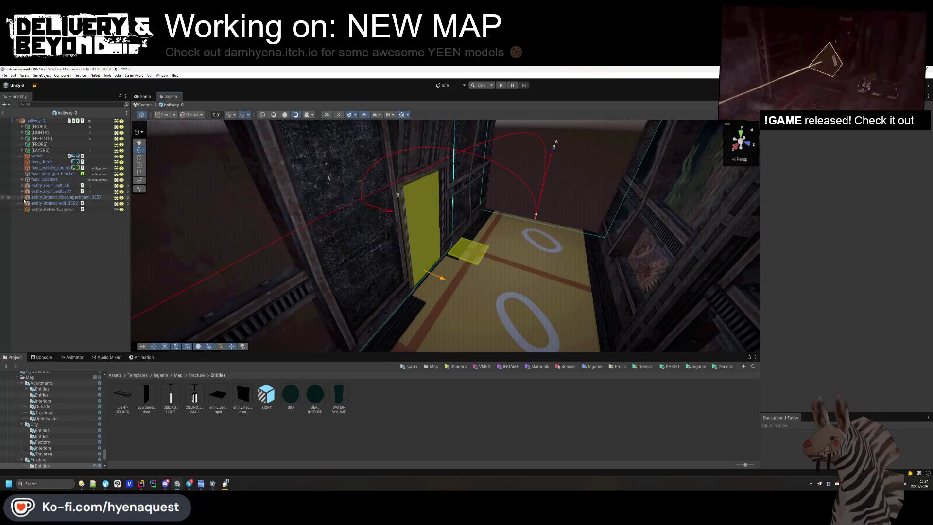
Step: Exit the hallway-0 prefab, return to the Fracture folder, and start play mode
left_click(5, 112)
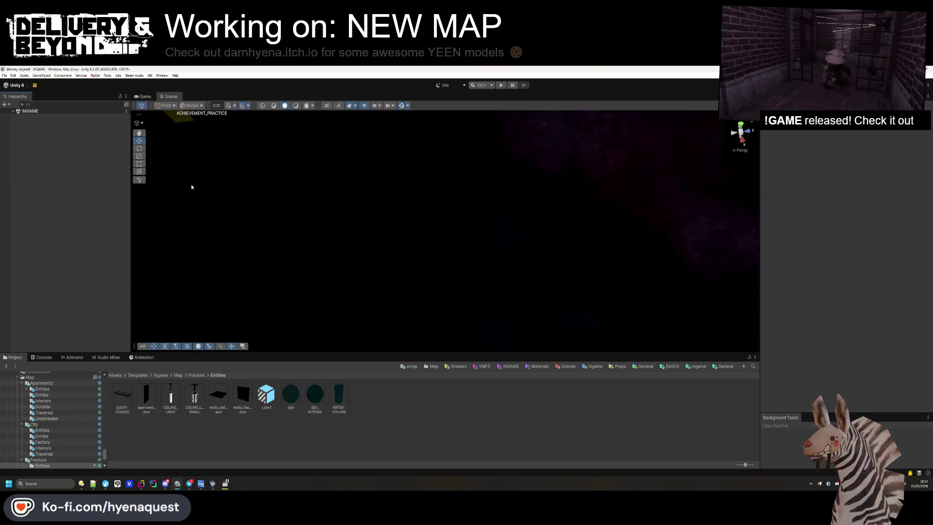
left_click(197, 375)
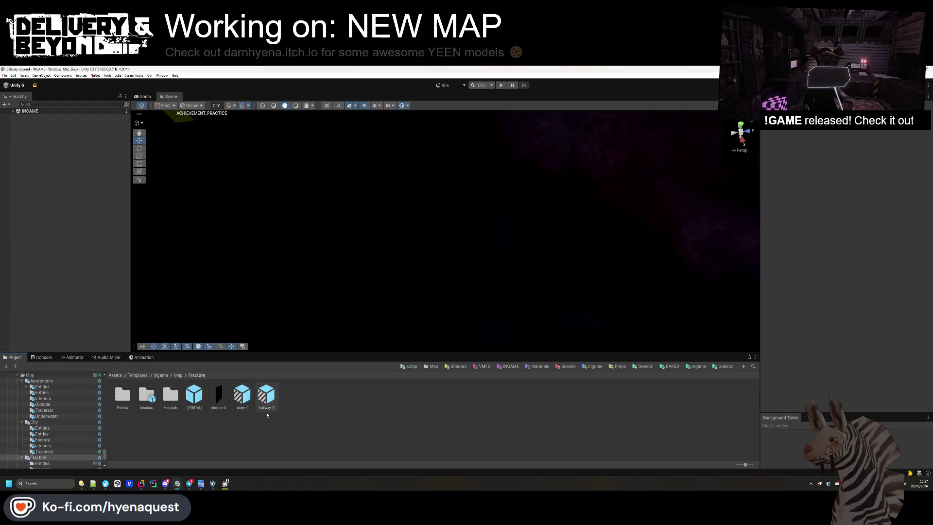
left_click(501, 85)
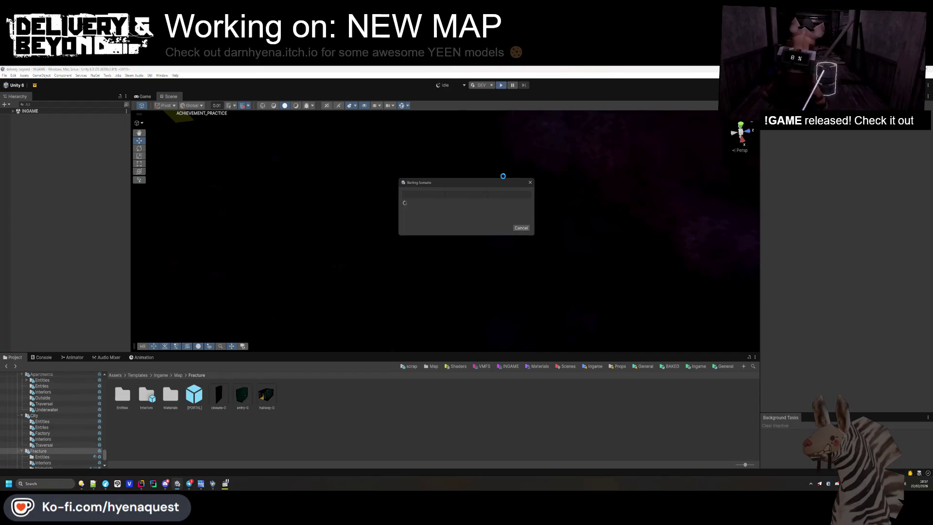